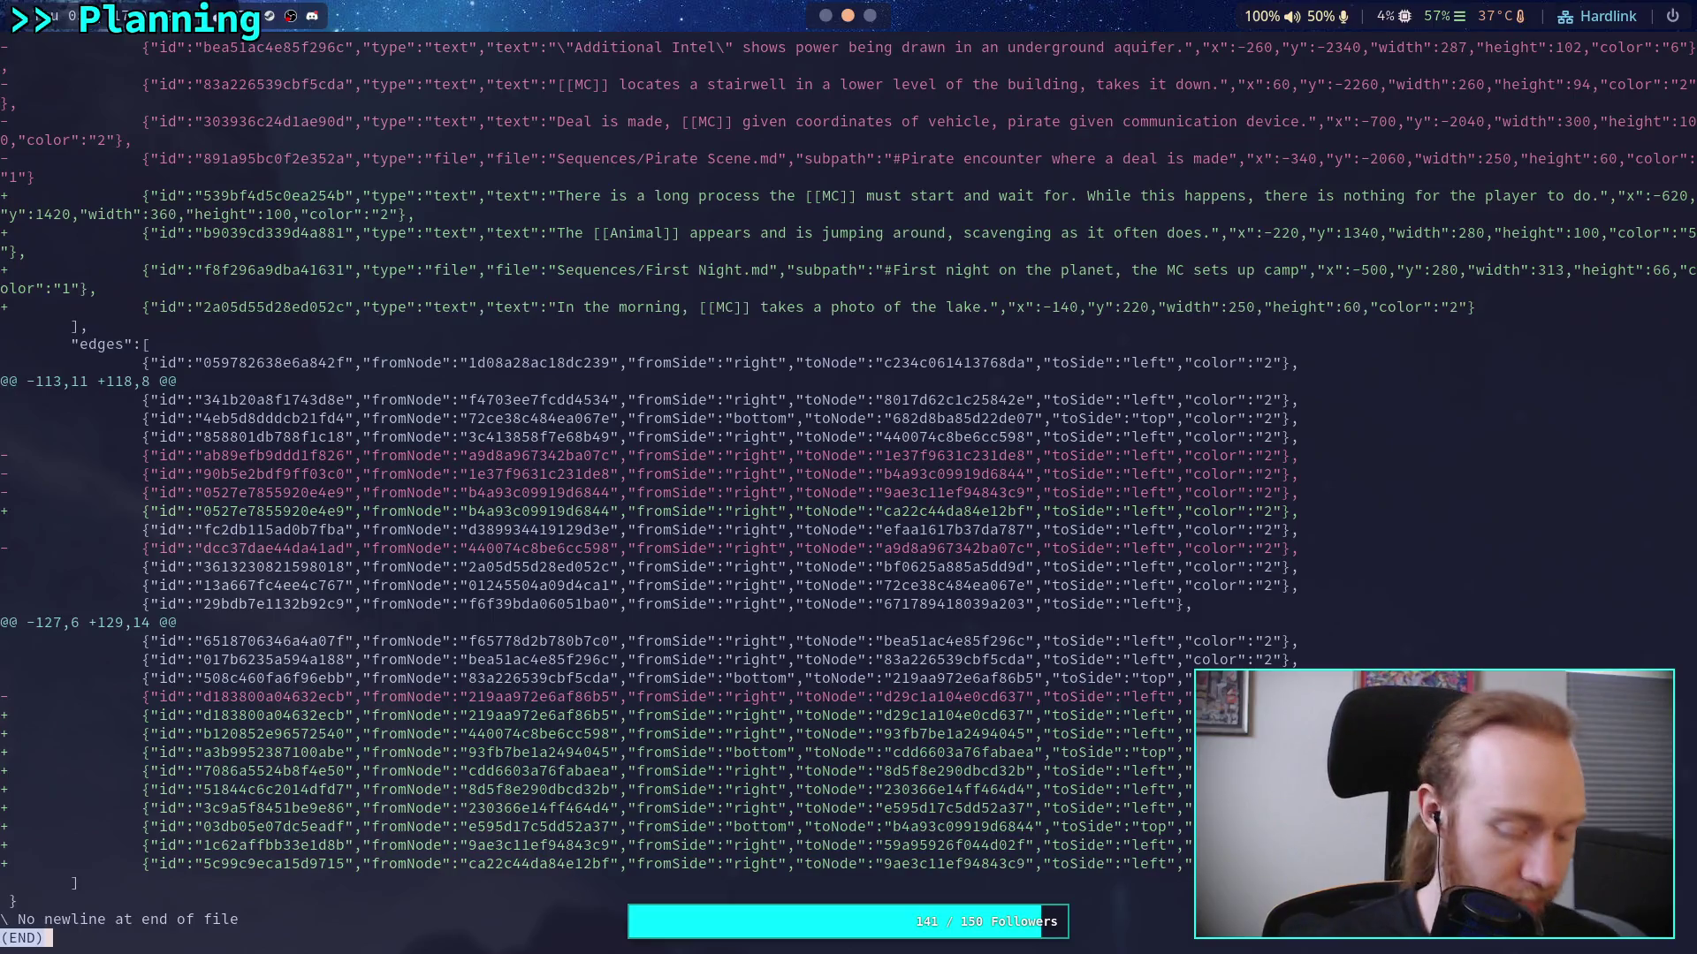
Check git status and commit the staged changes as 'Work on Sword Mission, delete VIP'
{"action": "type", "text": "git status"}
{"action": "key", "text": "Return"}
{"action": "type", "text": "git comm"}
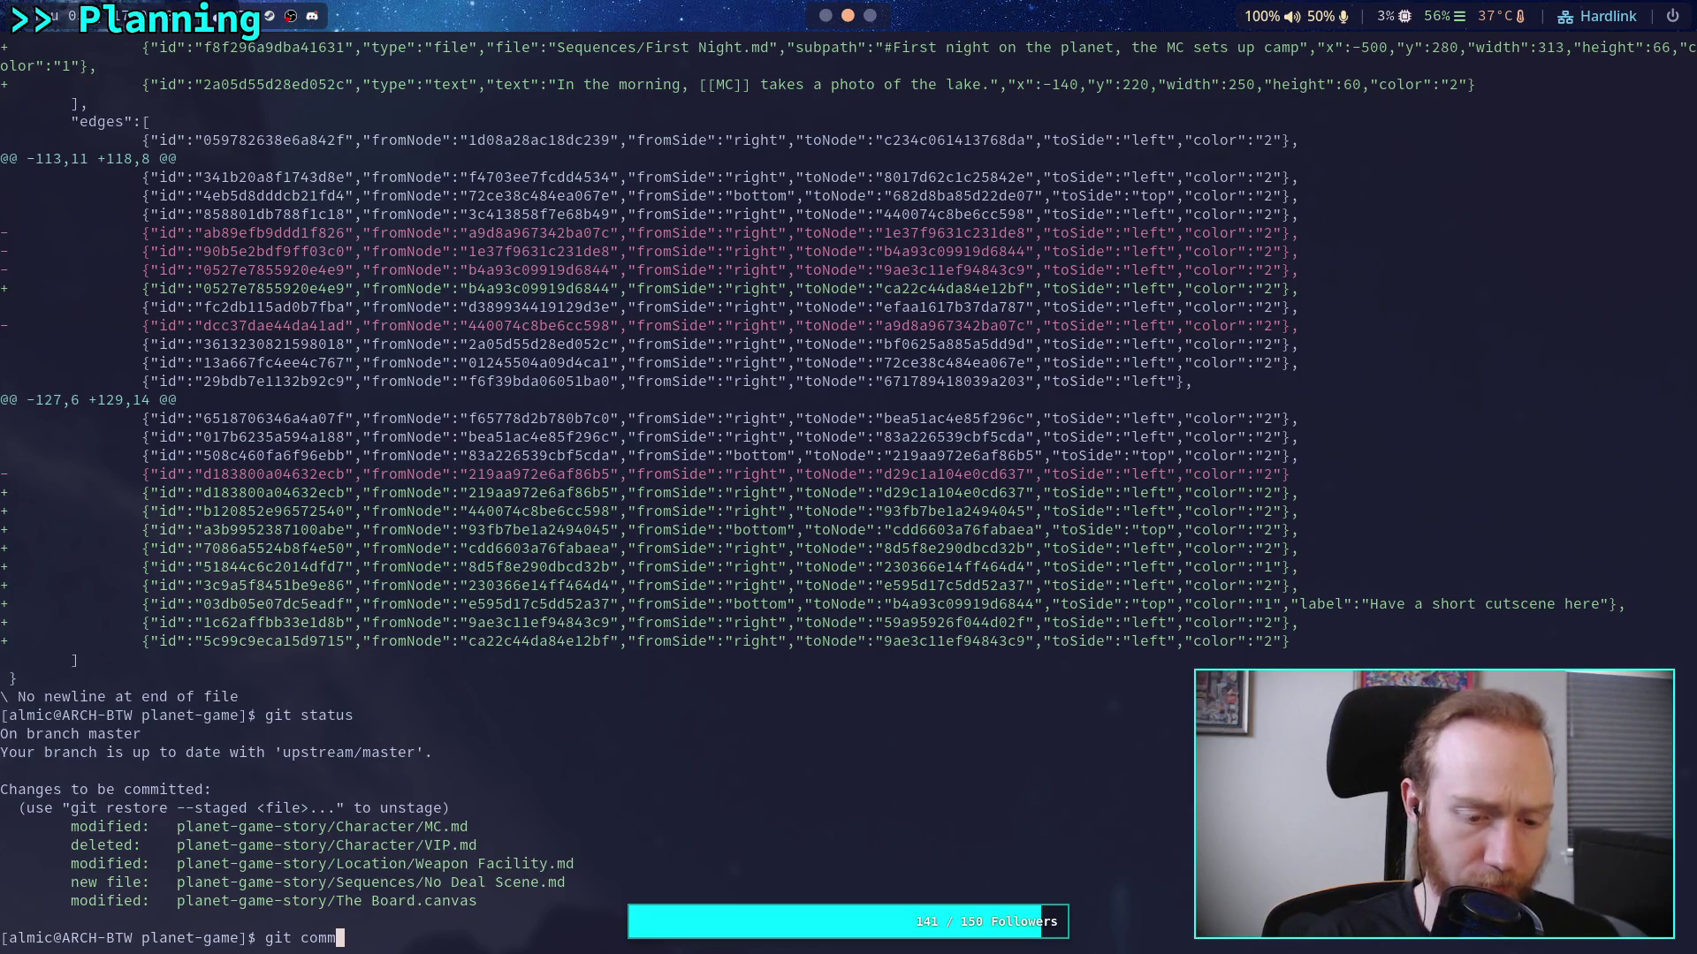
{"action": "type", "text": "it"}
{"action": "key", "text": "Return"}
{"action": "type", "text": "i"}
{"action": "type", "text": "Work on "}
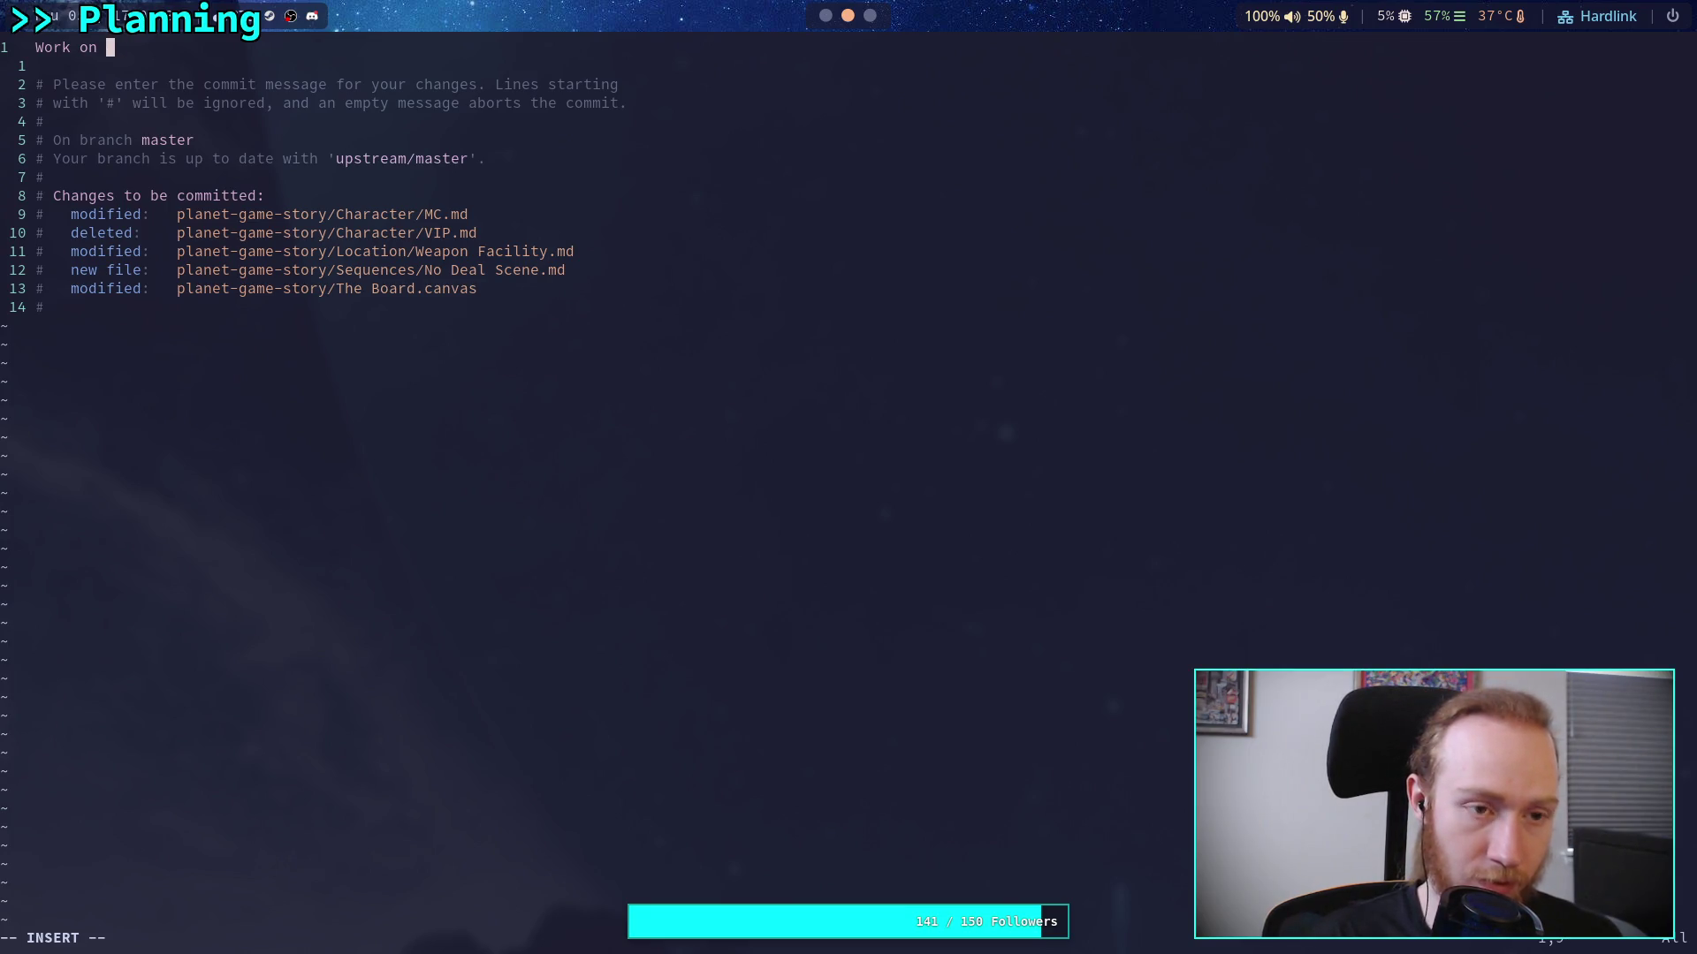
{"action": "type", "text": "Sword "}
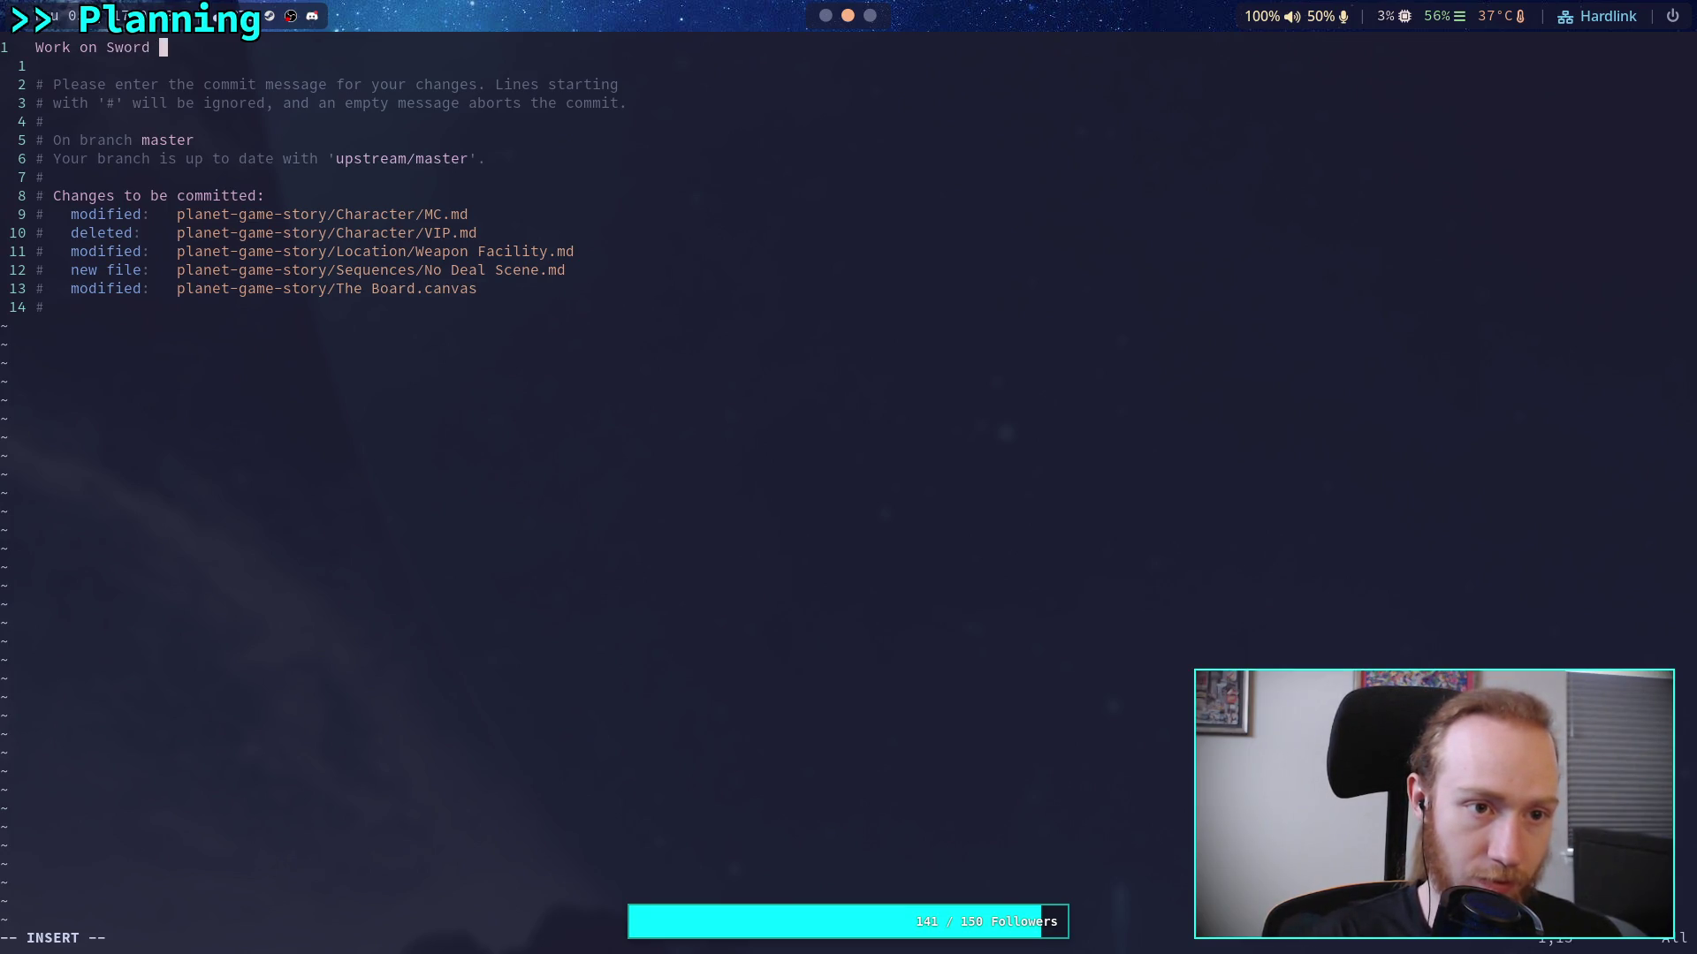
{"action": "type", "text": "Mission, "}
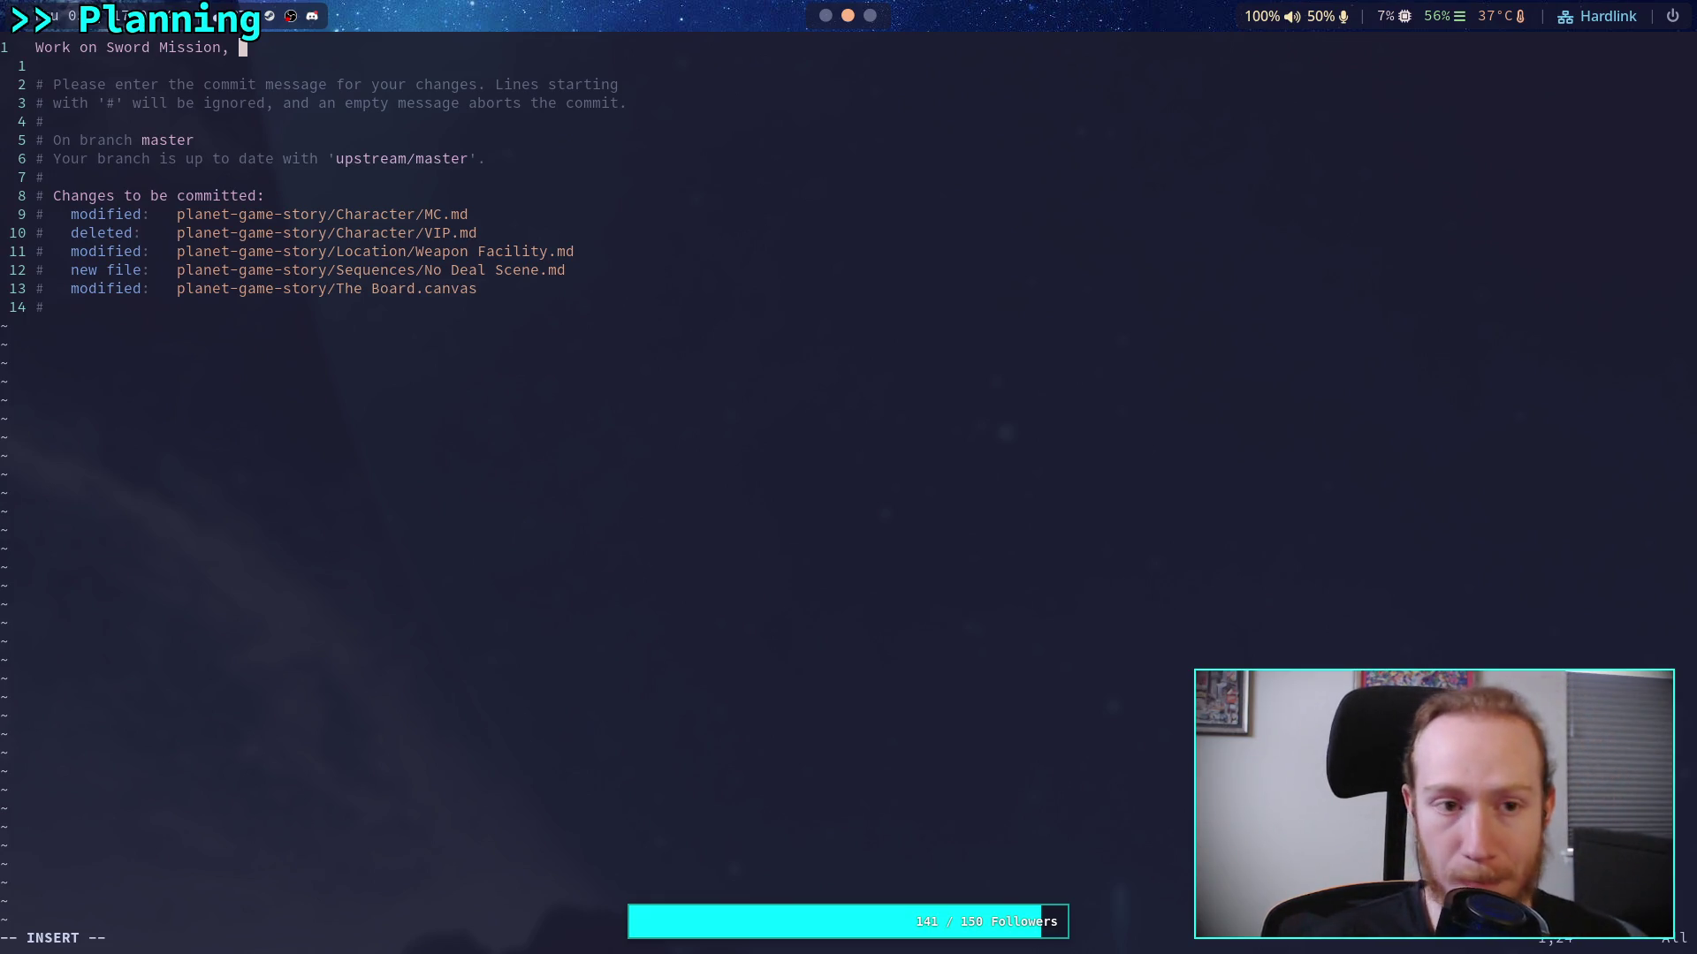
{"action": "type", "text": "delete VIP"}
{"action": "key", "text": "Escape"}
{"action": "type", "text": ":wq"}
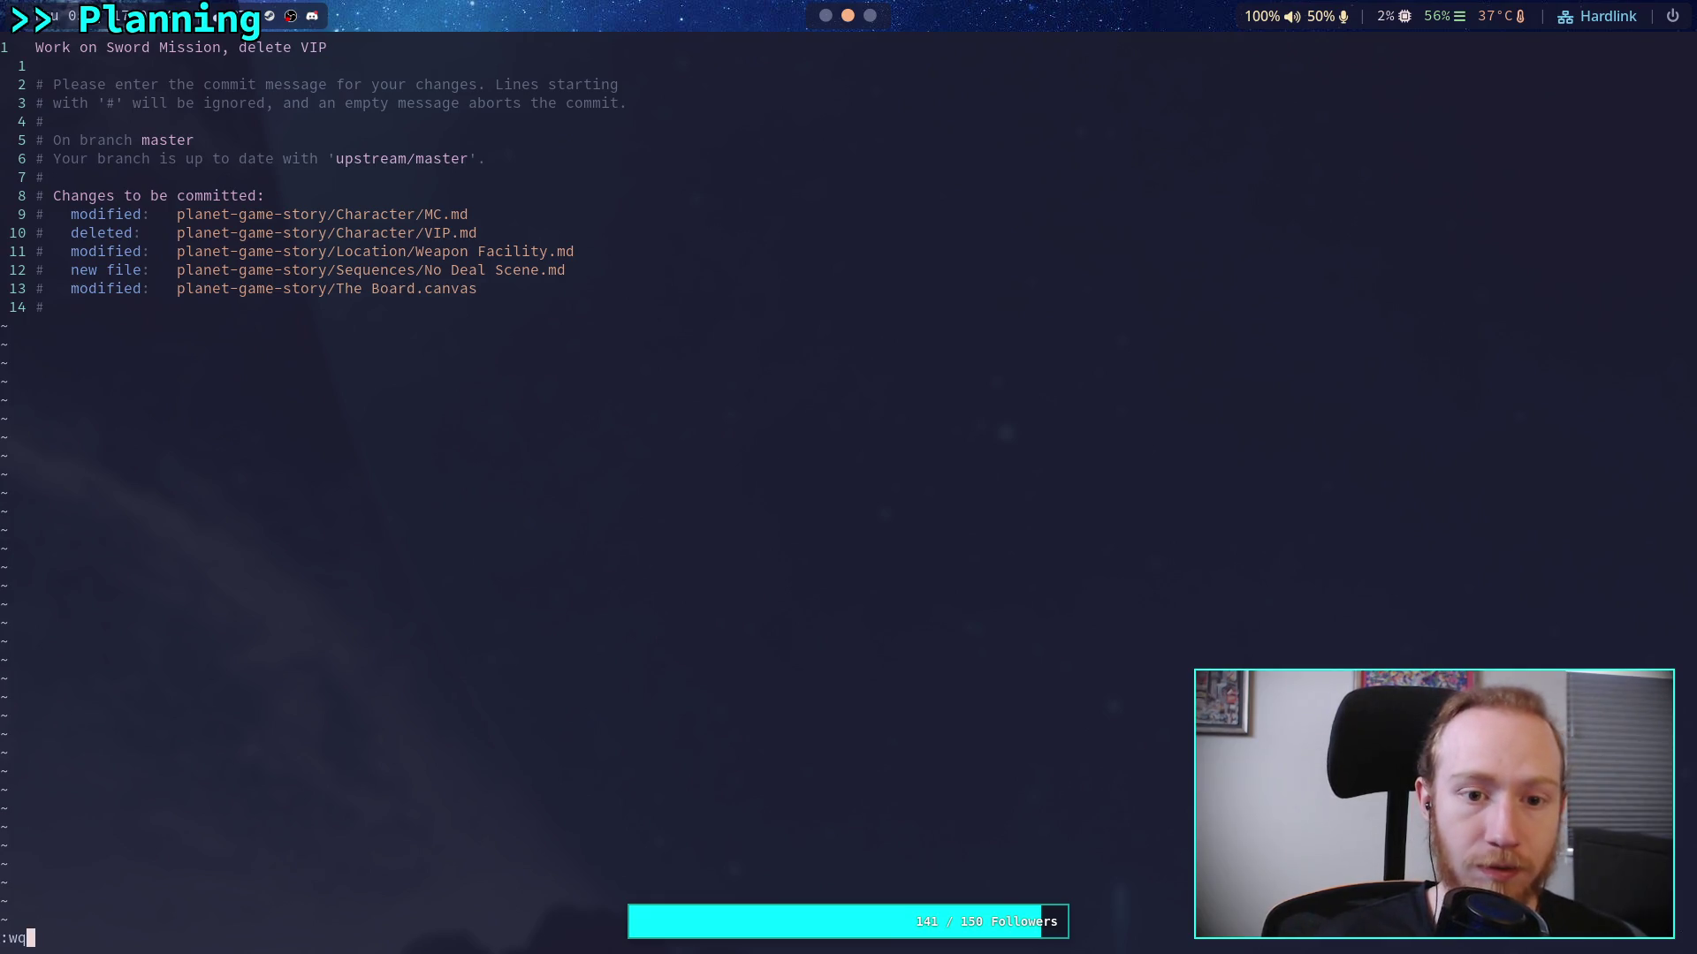
{"action": "key", "text": "Return"}
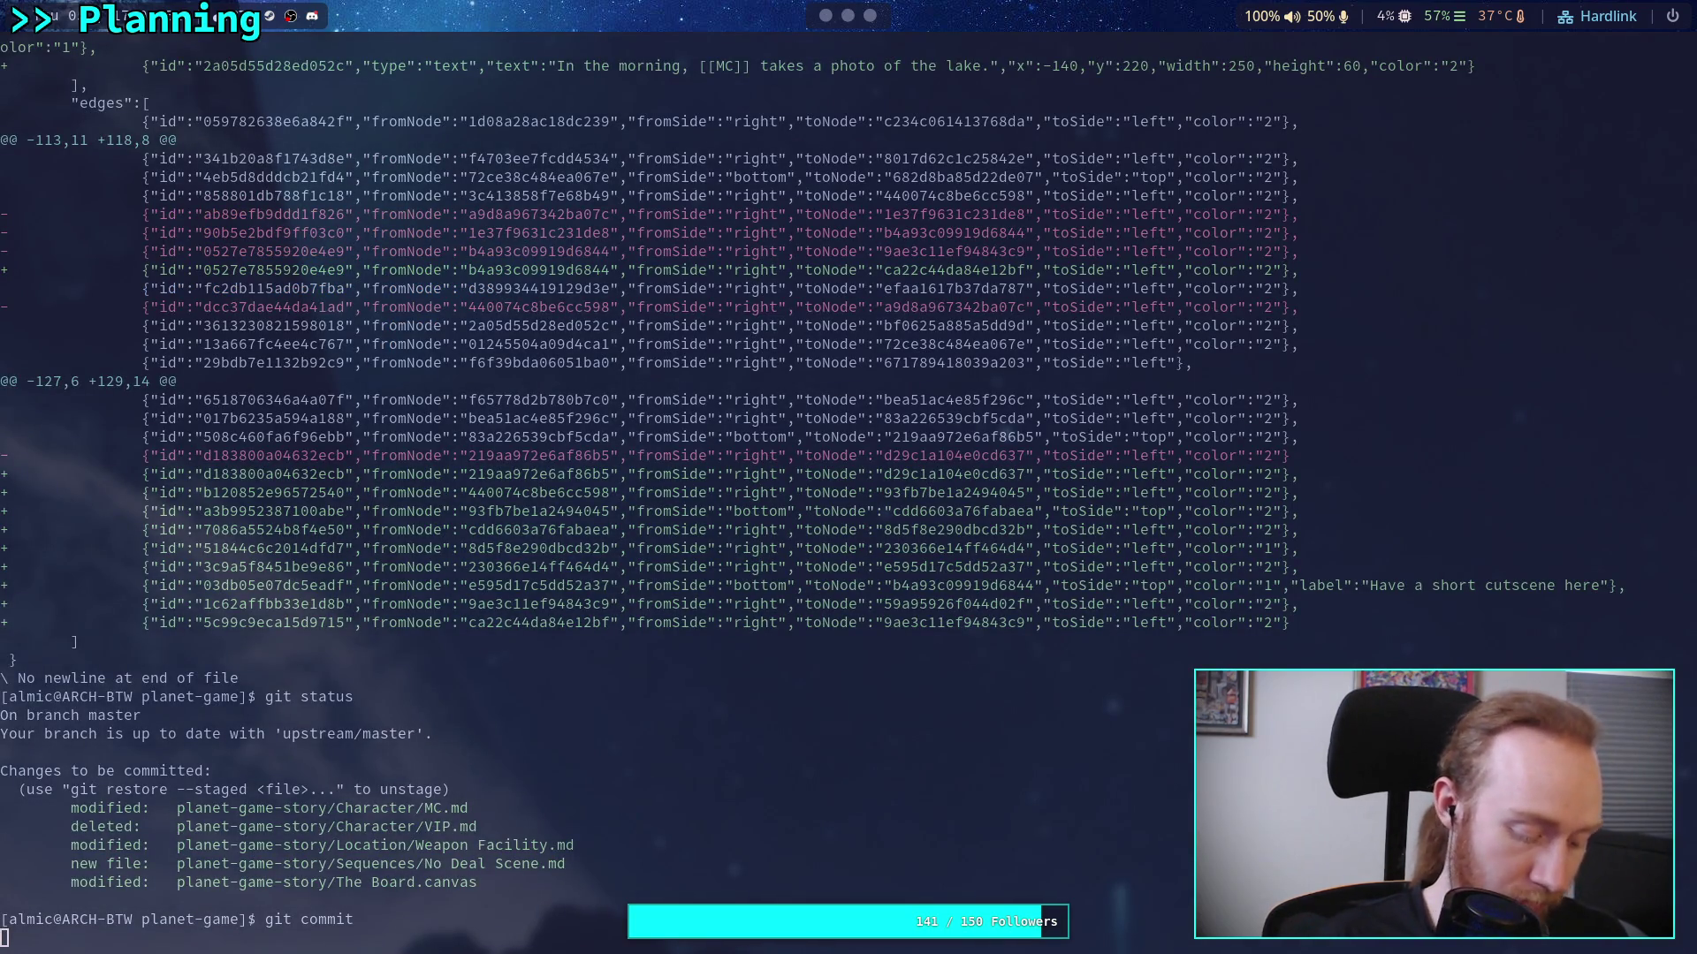
Push the new commit upstream to master, then return to the Weapon Facility note
{"action": "type", "text": "git push"}
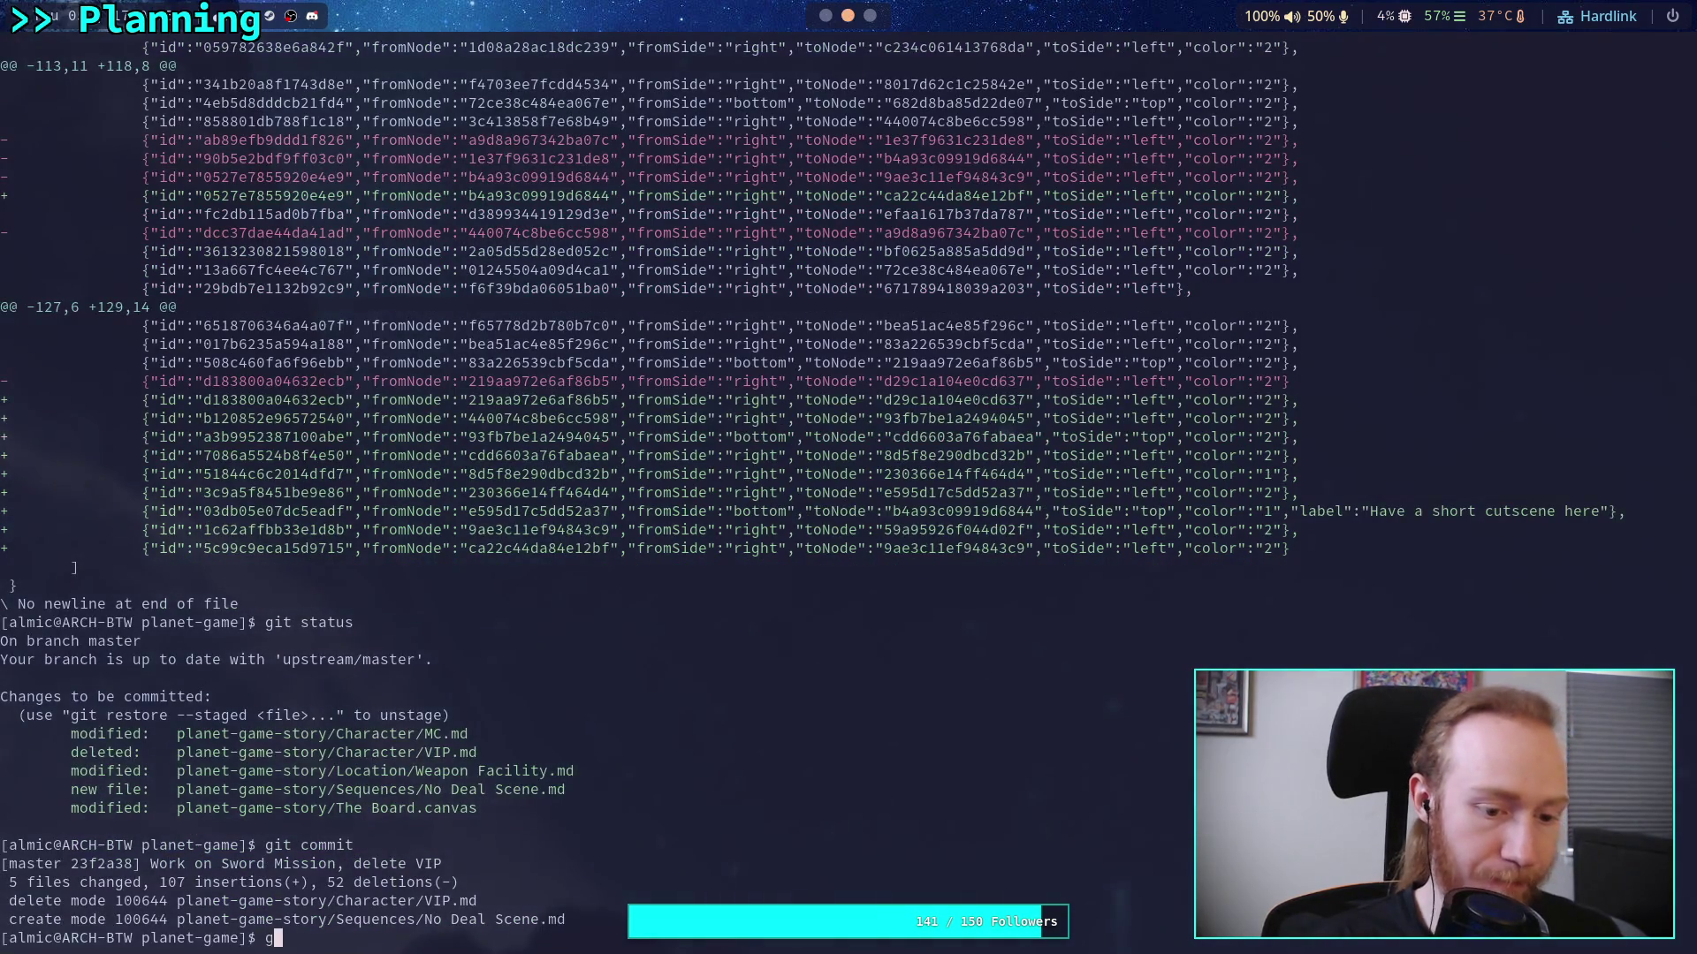
{"action": "key", "text": "Return"}
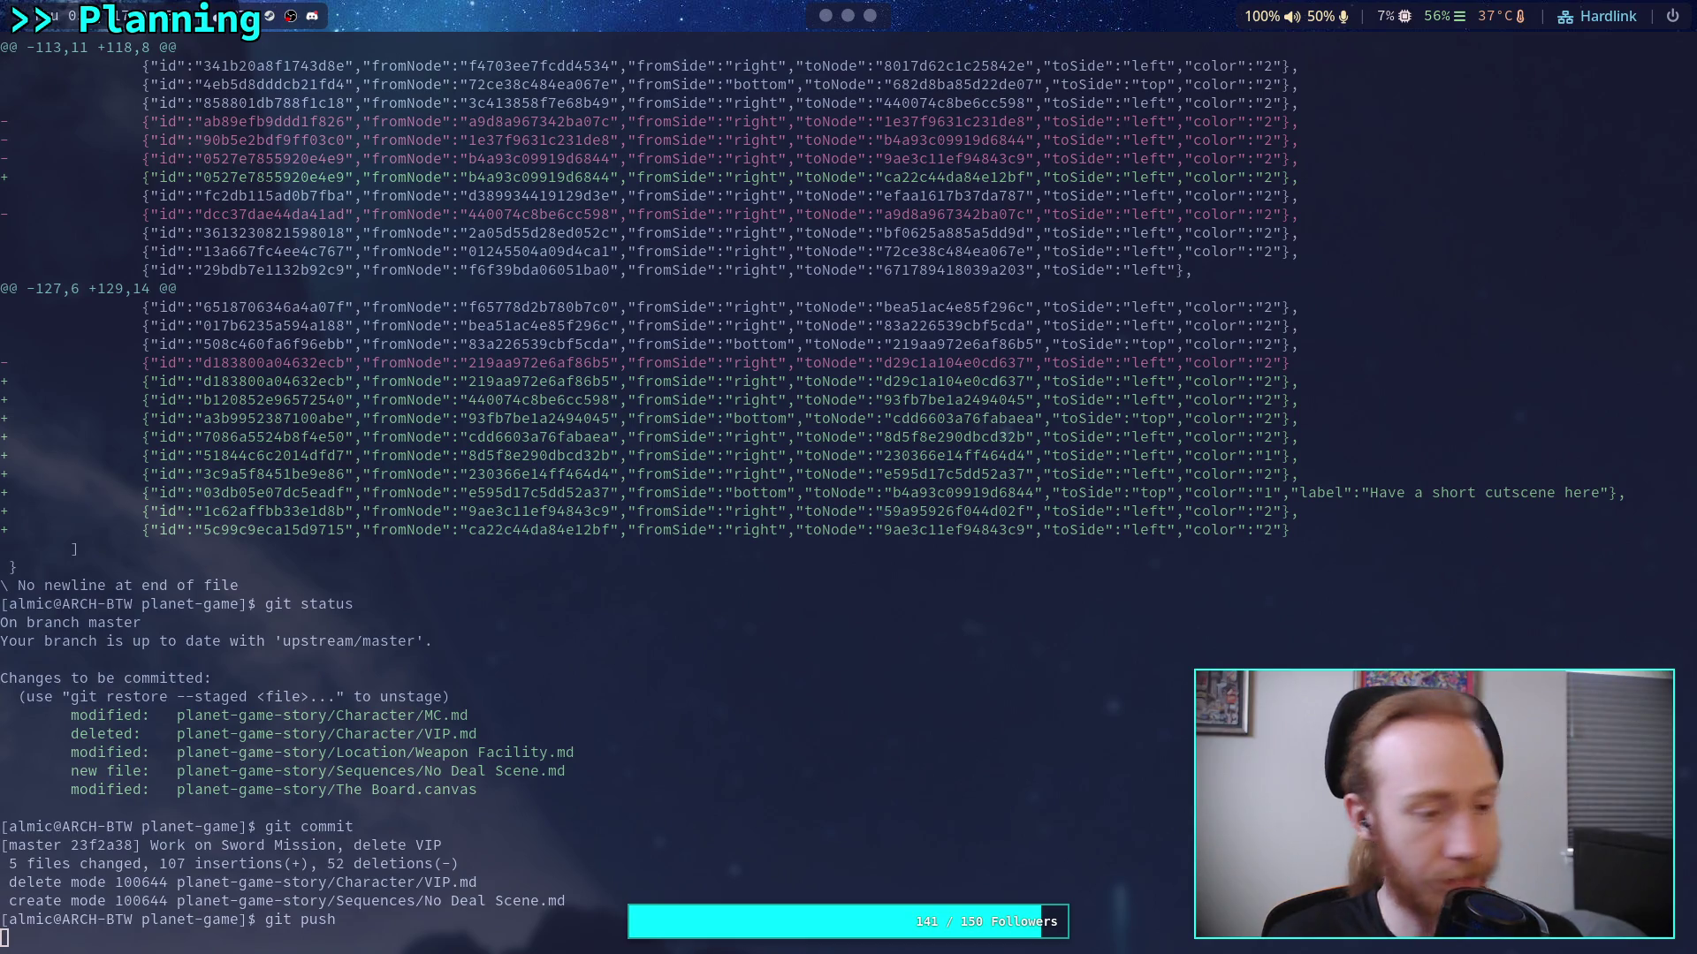
{"action": "key", "text": "super+2"}
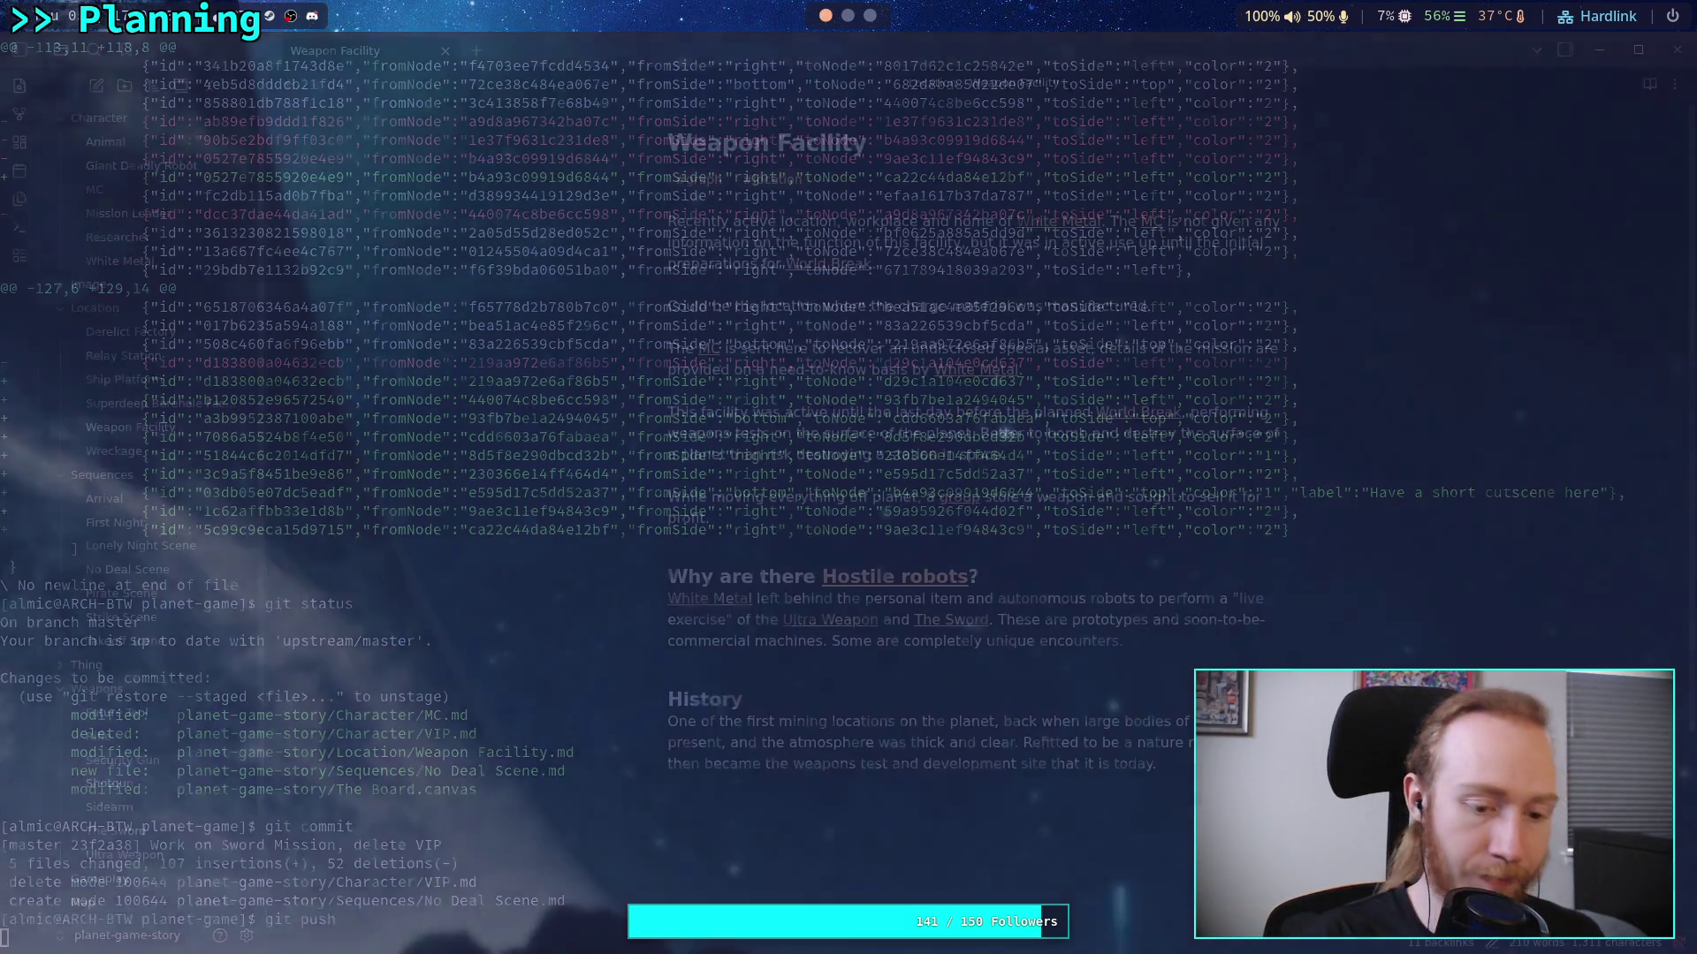
{"action": "key", "text": "super+s"}
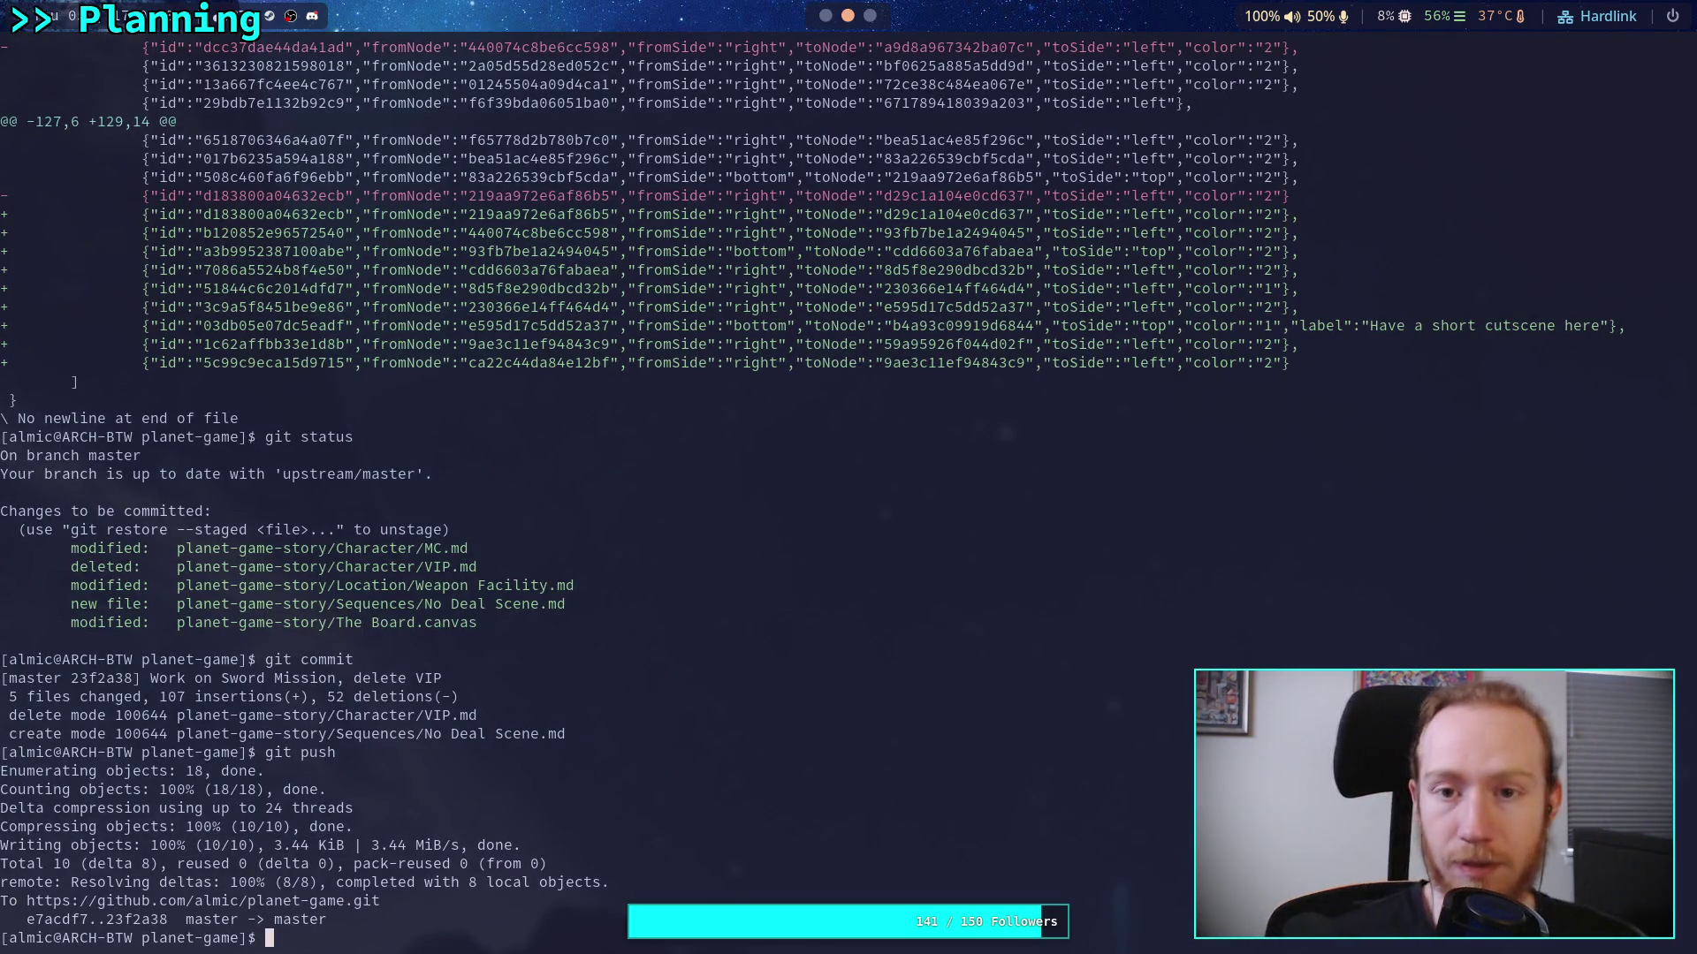
{"action": "key", "text": "super+1"}
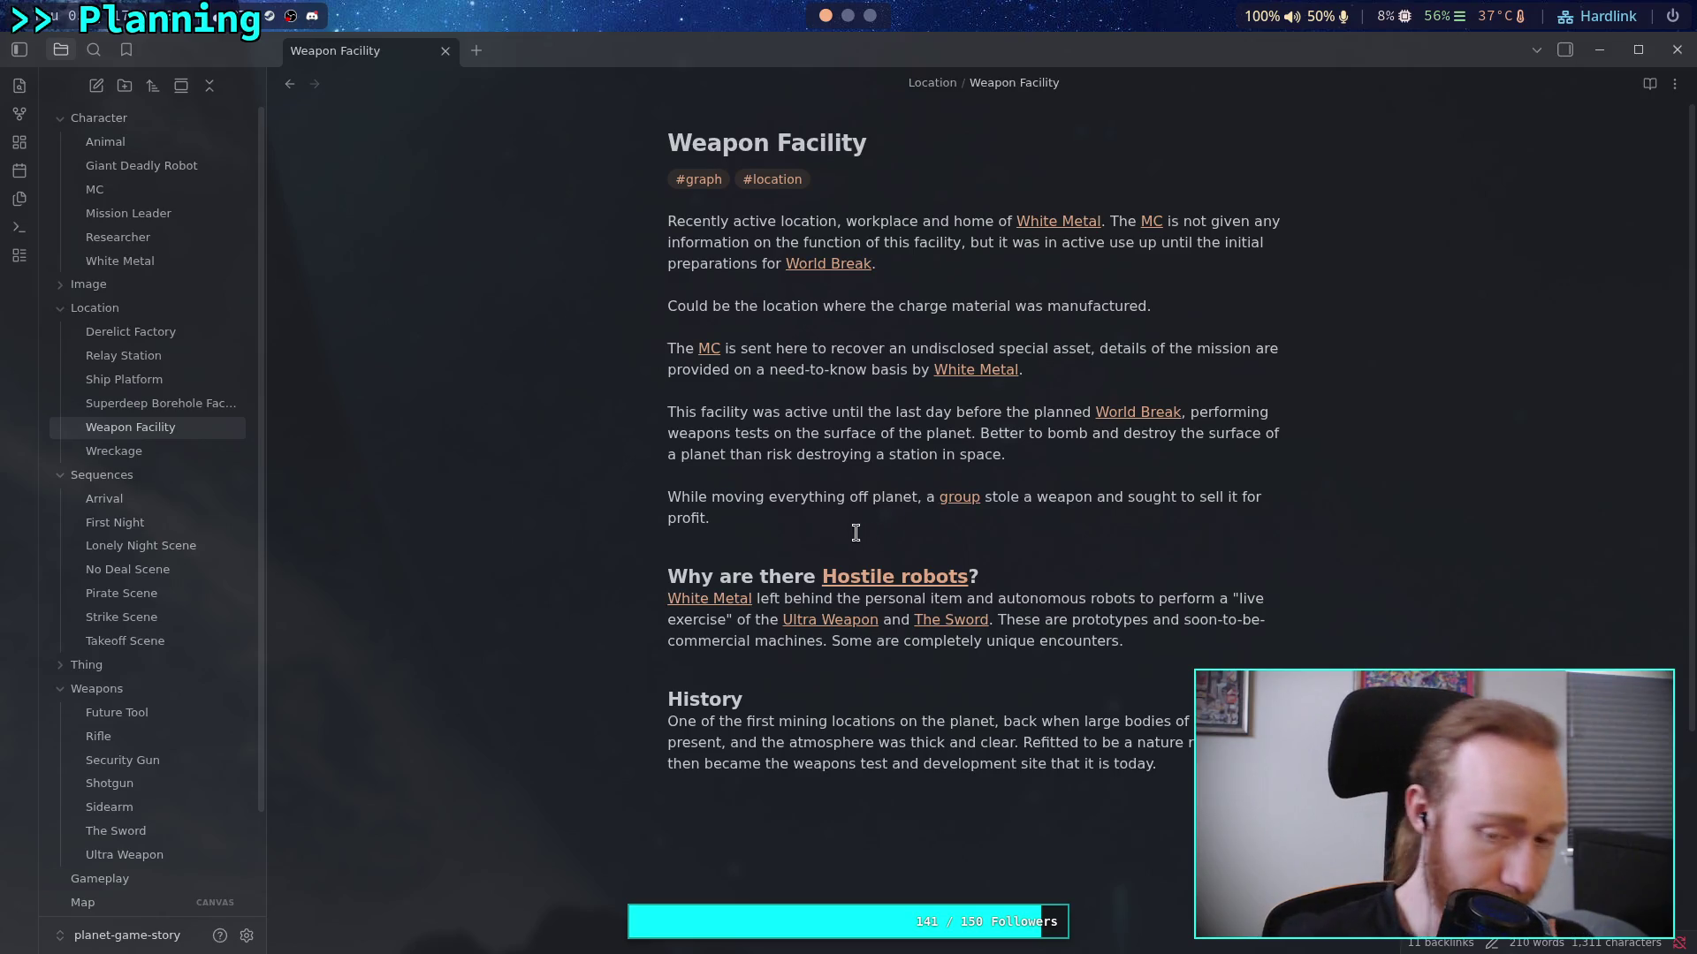
Collapse the Character, Sequences and Weapons folders in the file explorer sidebar
{"action": "left_click", "coordinate": [848, 17]}
{"action": "left_click", "coordinate": [823, 18]}
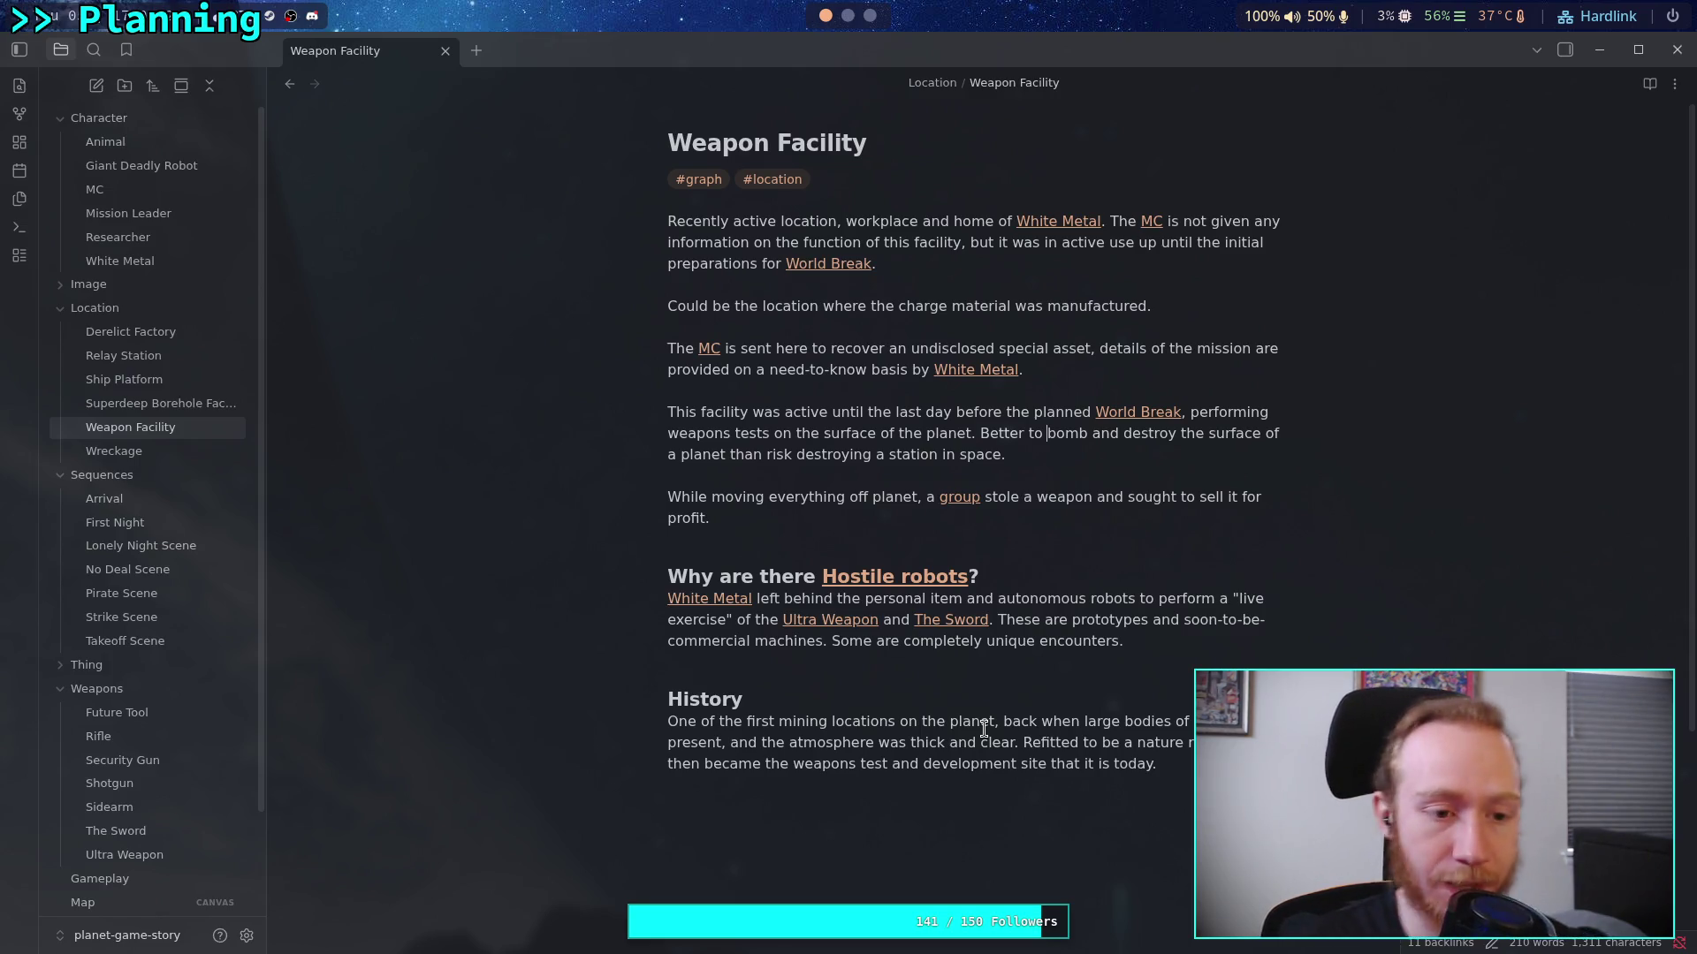
{"action": "left_click", "coordinate": [64, 120]}
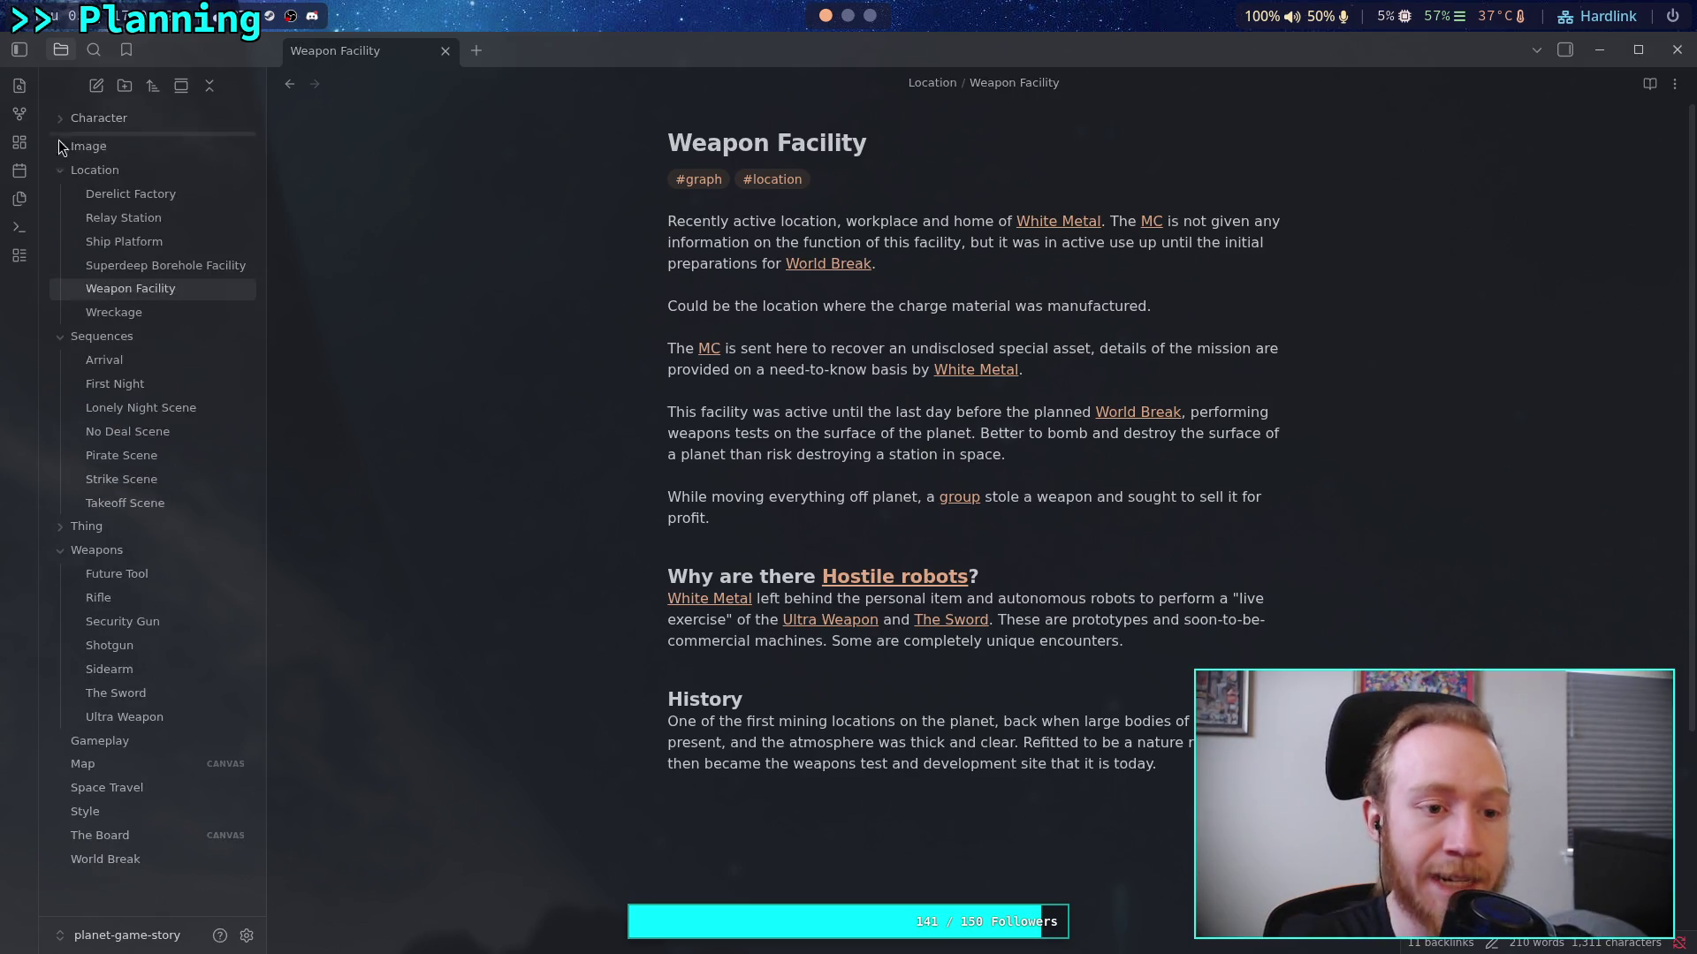
{"action": "left_click", "coordinate": [63, 334]}
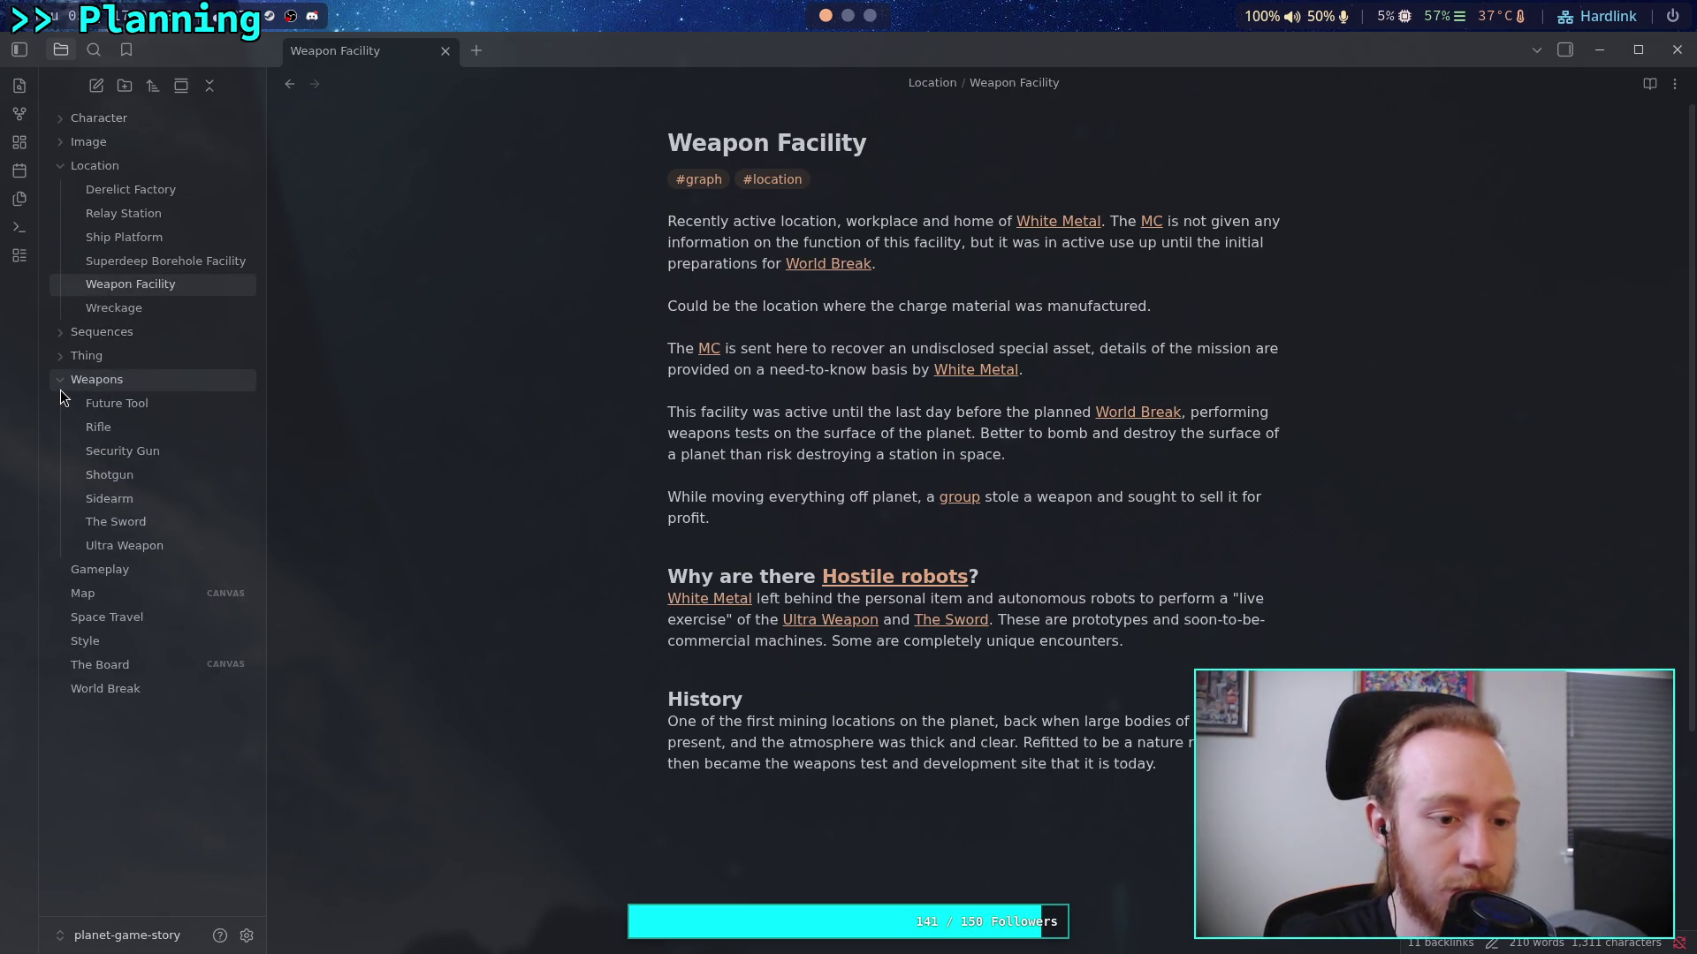
{"action": "left_click", "coordinate": [60, 389]}
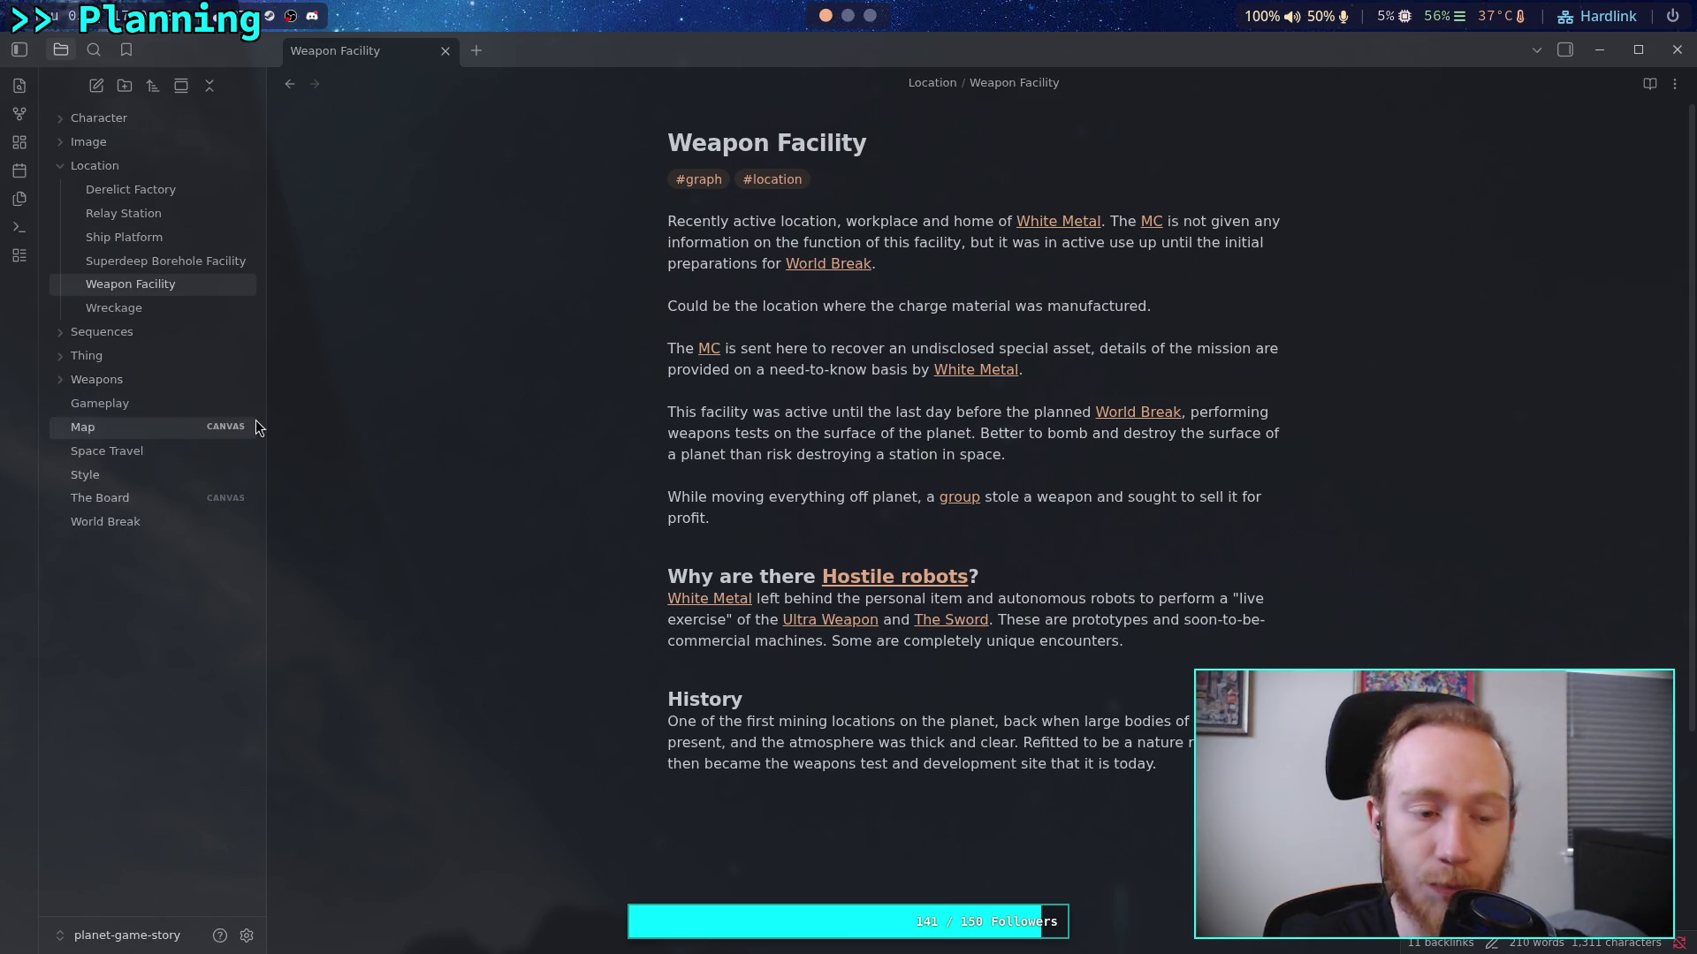
{"action": "left_click", "coordinate": [813, 669]}
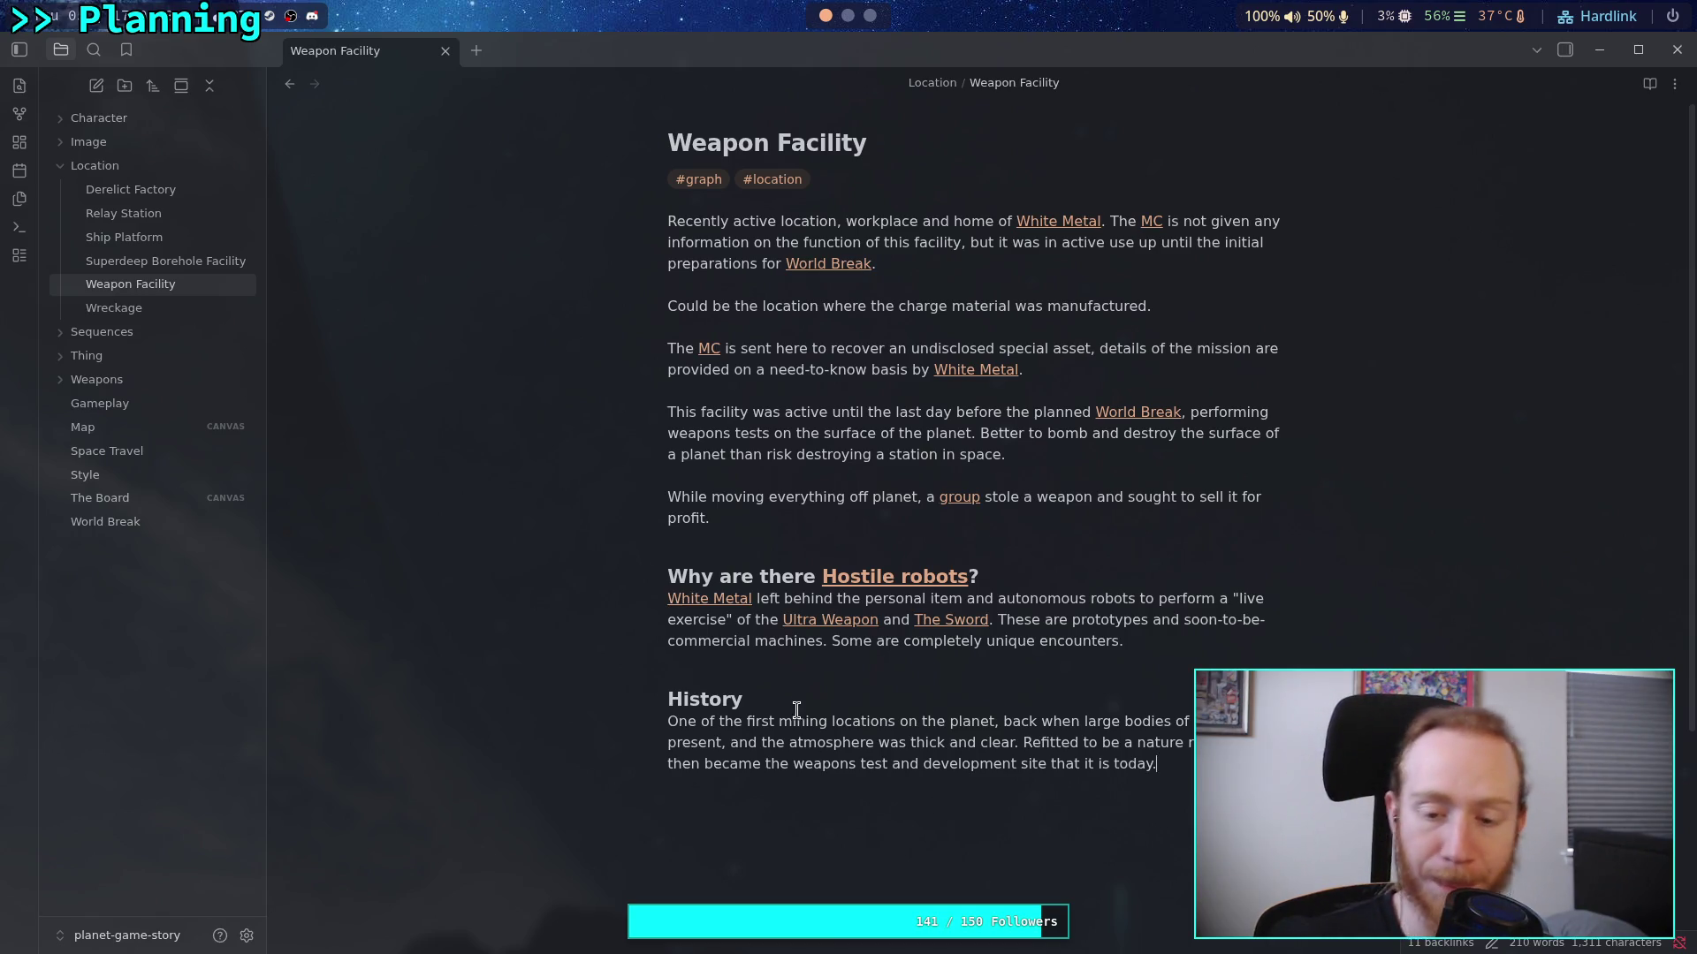
{"action": "left_click_drag", "start_coordinate": [779, 721], "coordinate": [891, 714]}
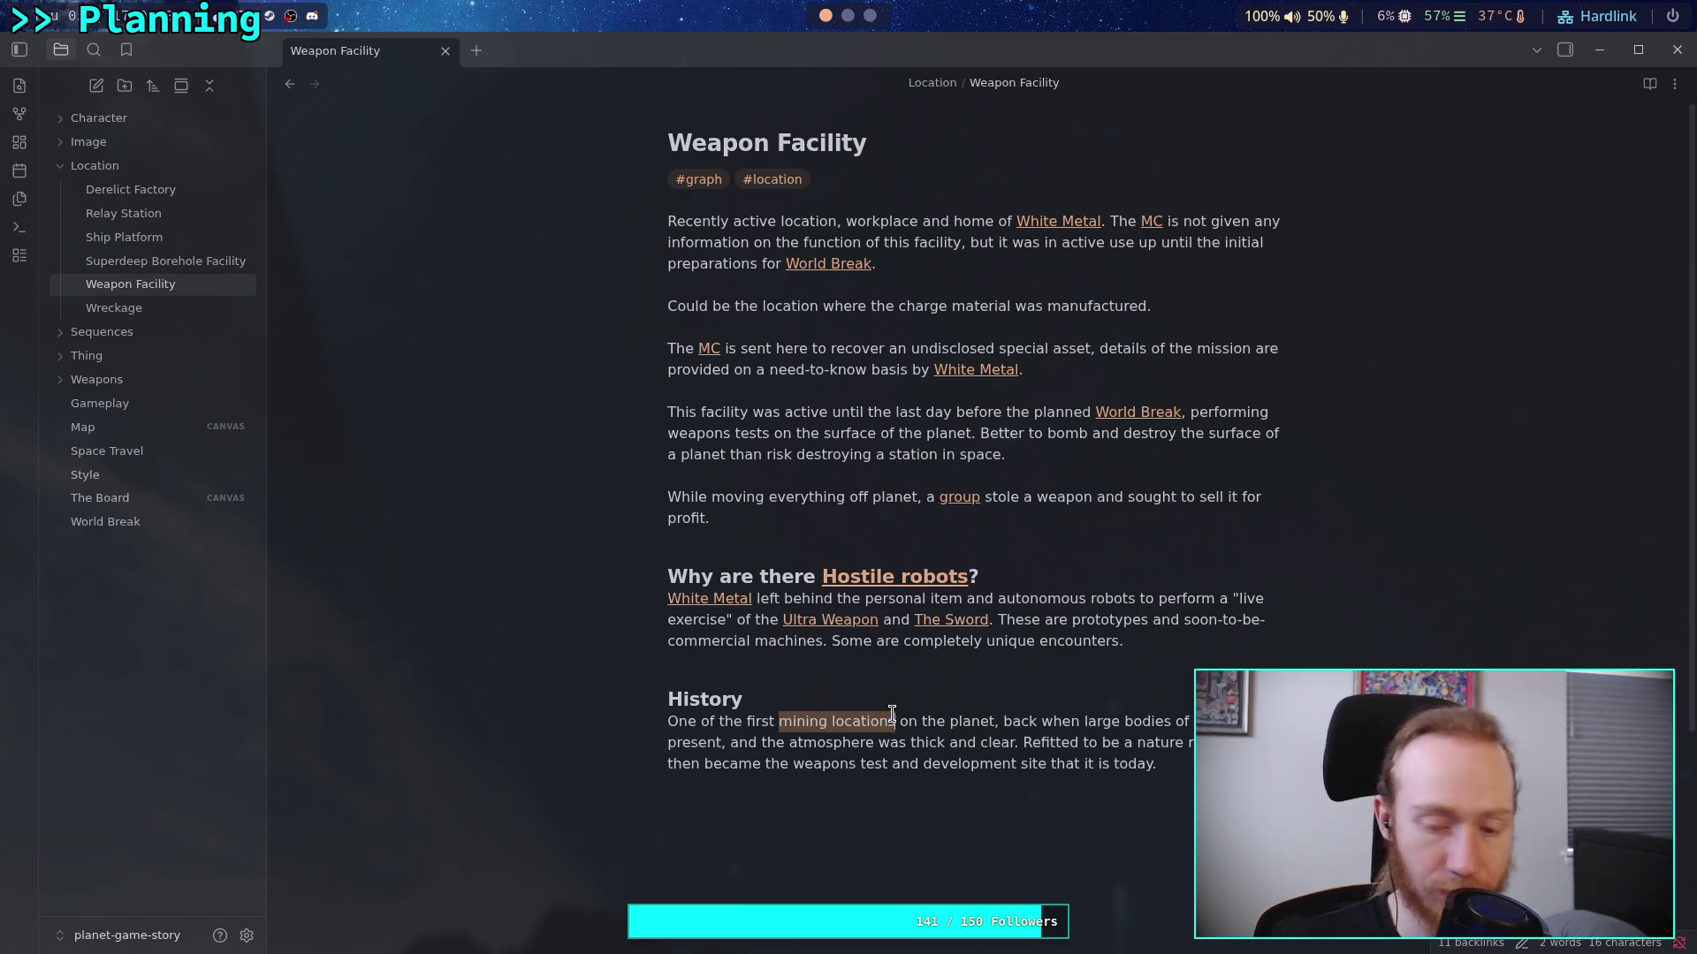
Type 'quarries' and change 'Refitted' to 'Rebuilt' in the History paragraph
{"action": "type", "text": "quarries"}
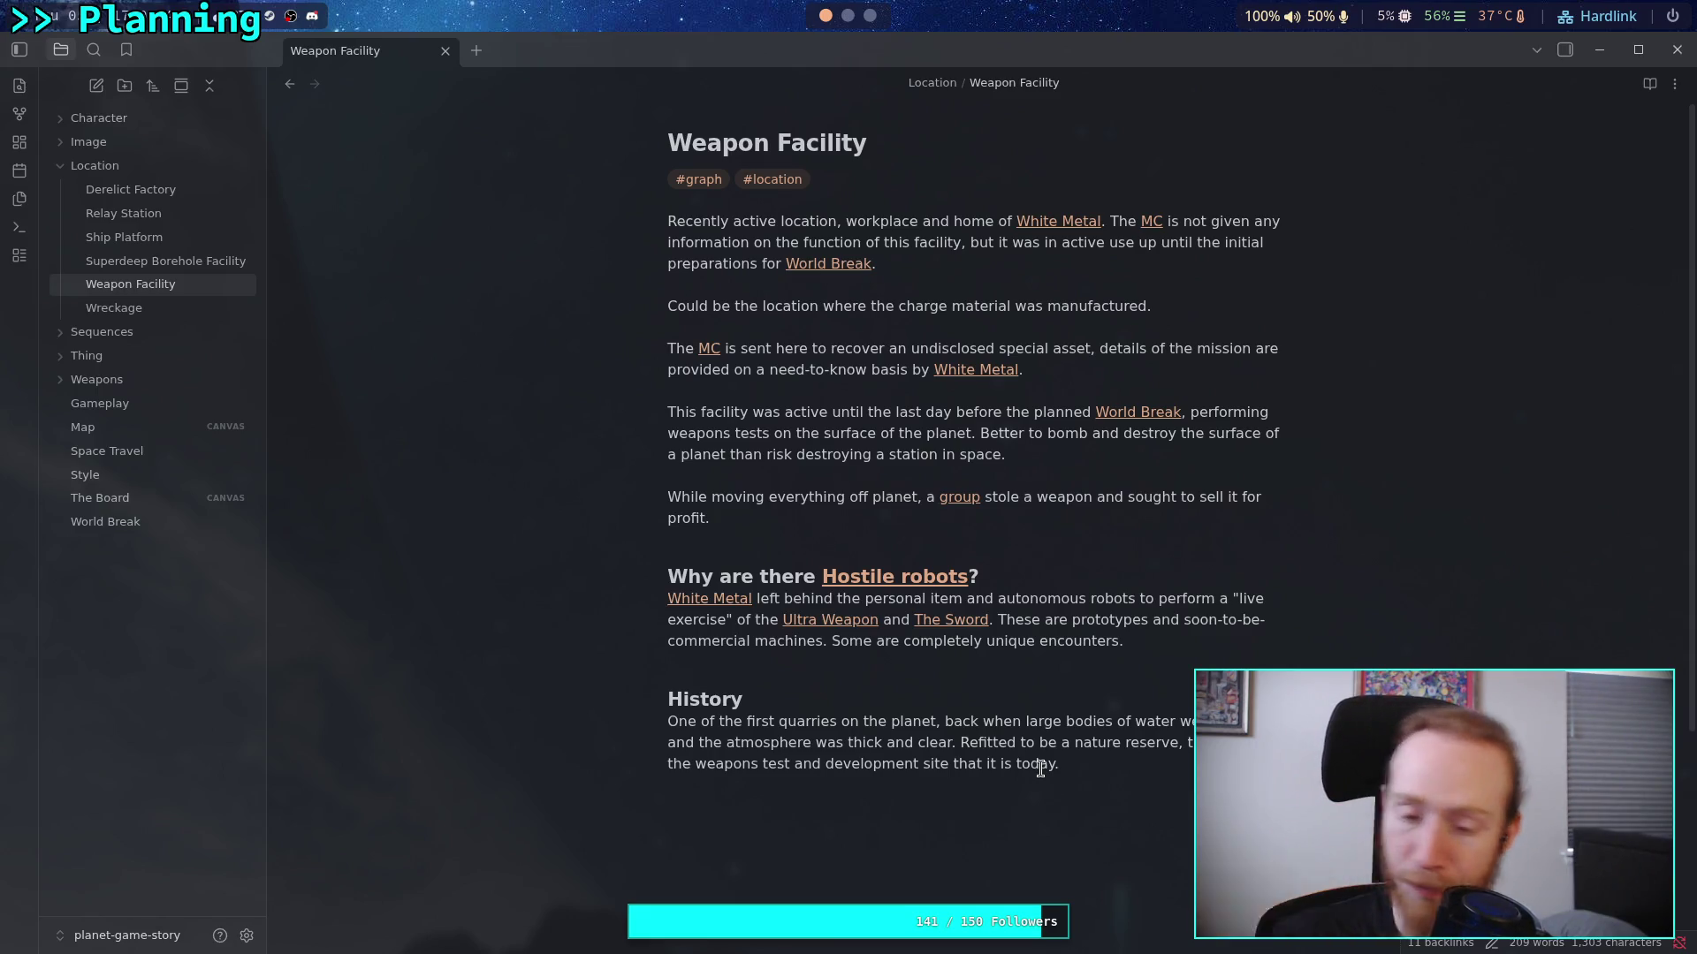
{"action": "left_click_drag", "start_coordinate": [981, 740], "coordinate": [1017, 738]}
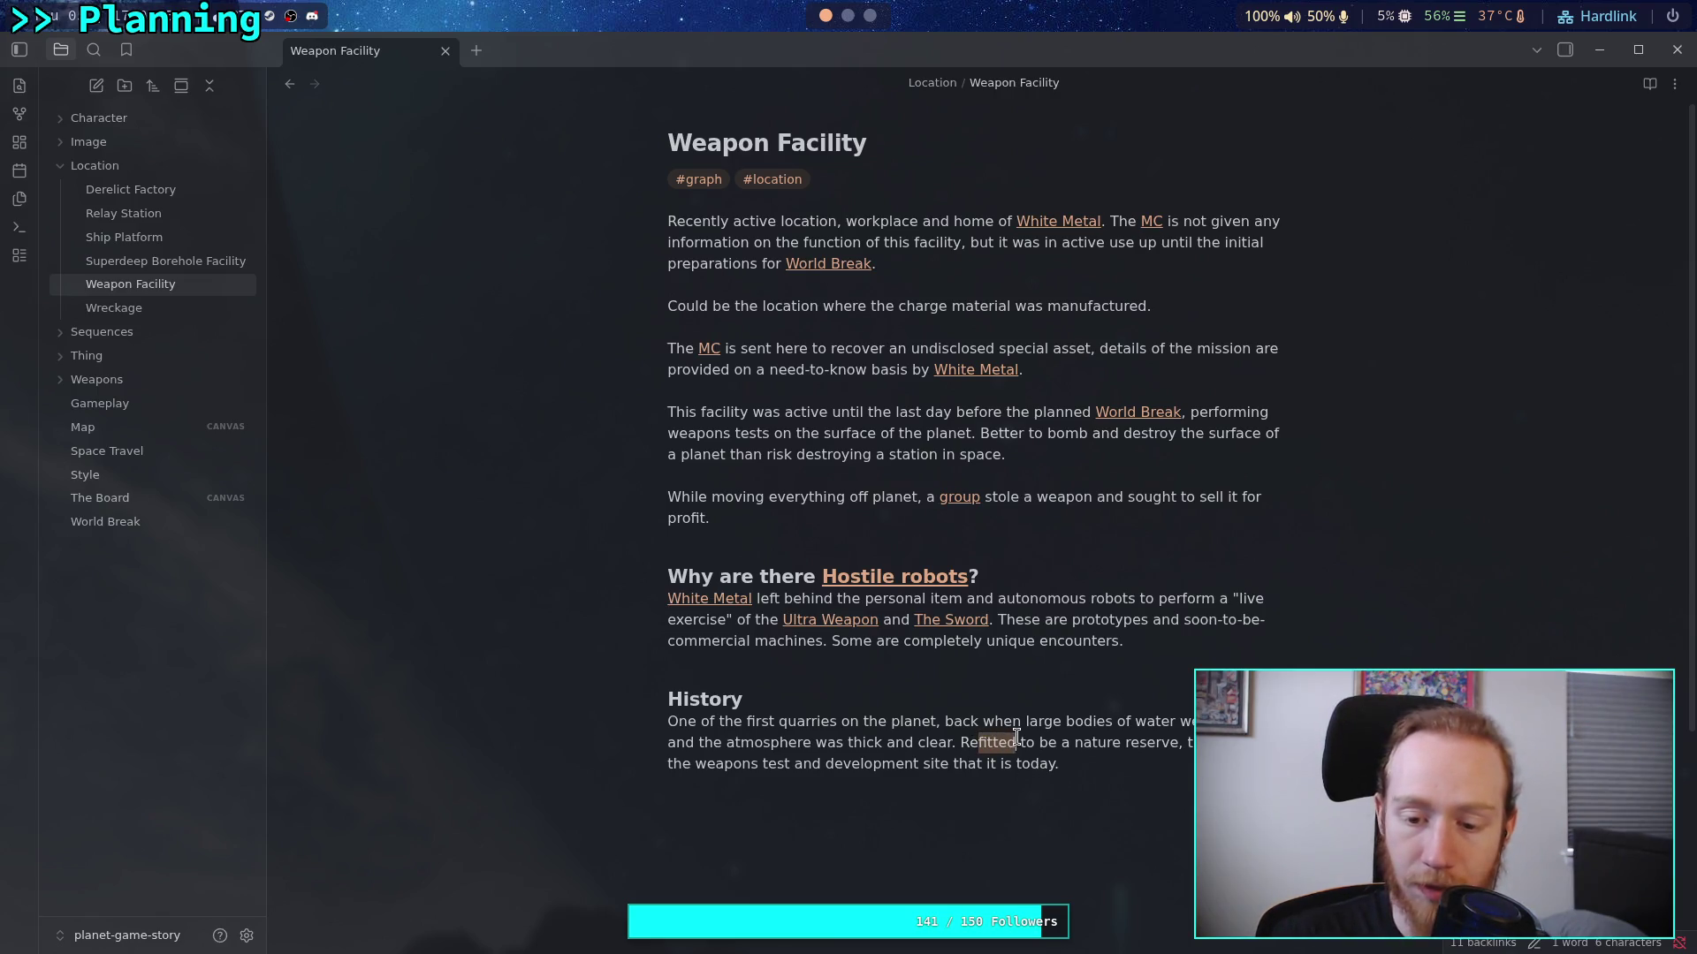
{"action": "type", "text": "bui"}
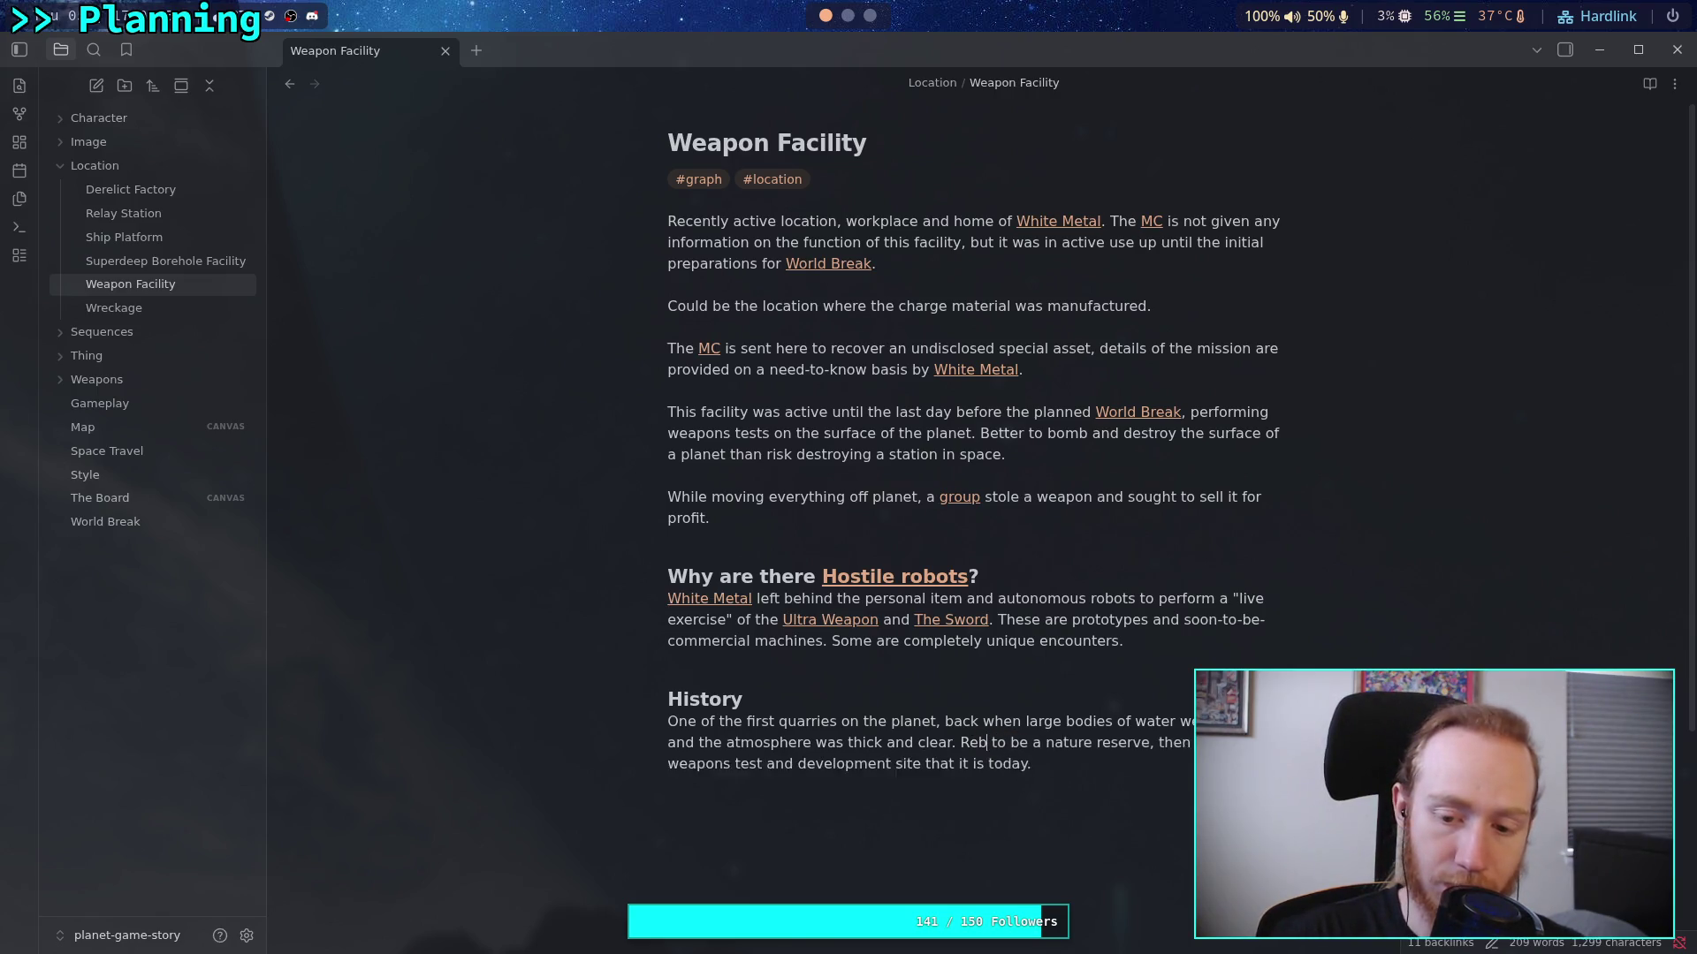
{"action": "type", "text": "lt"}
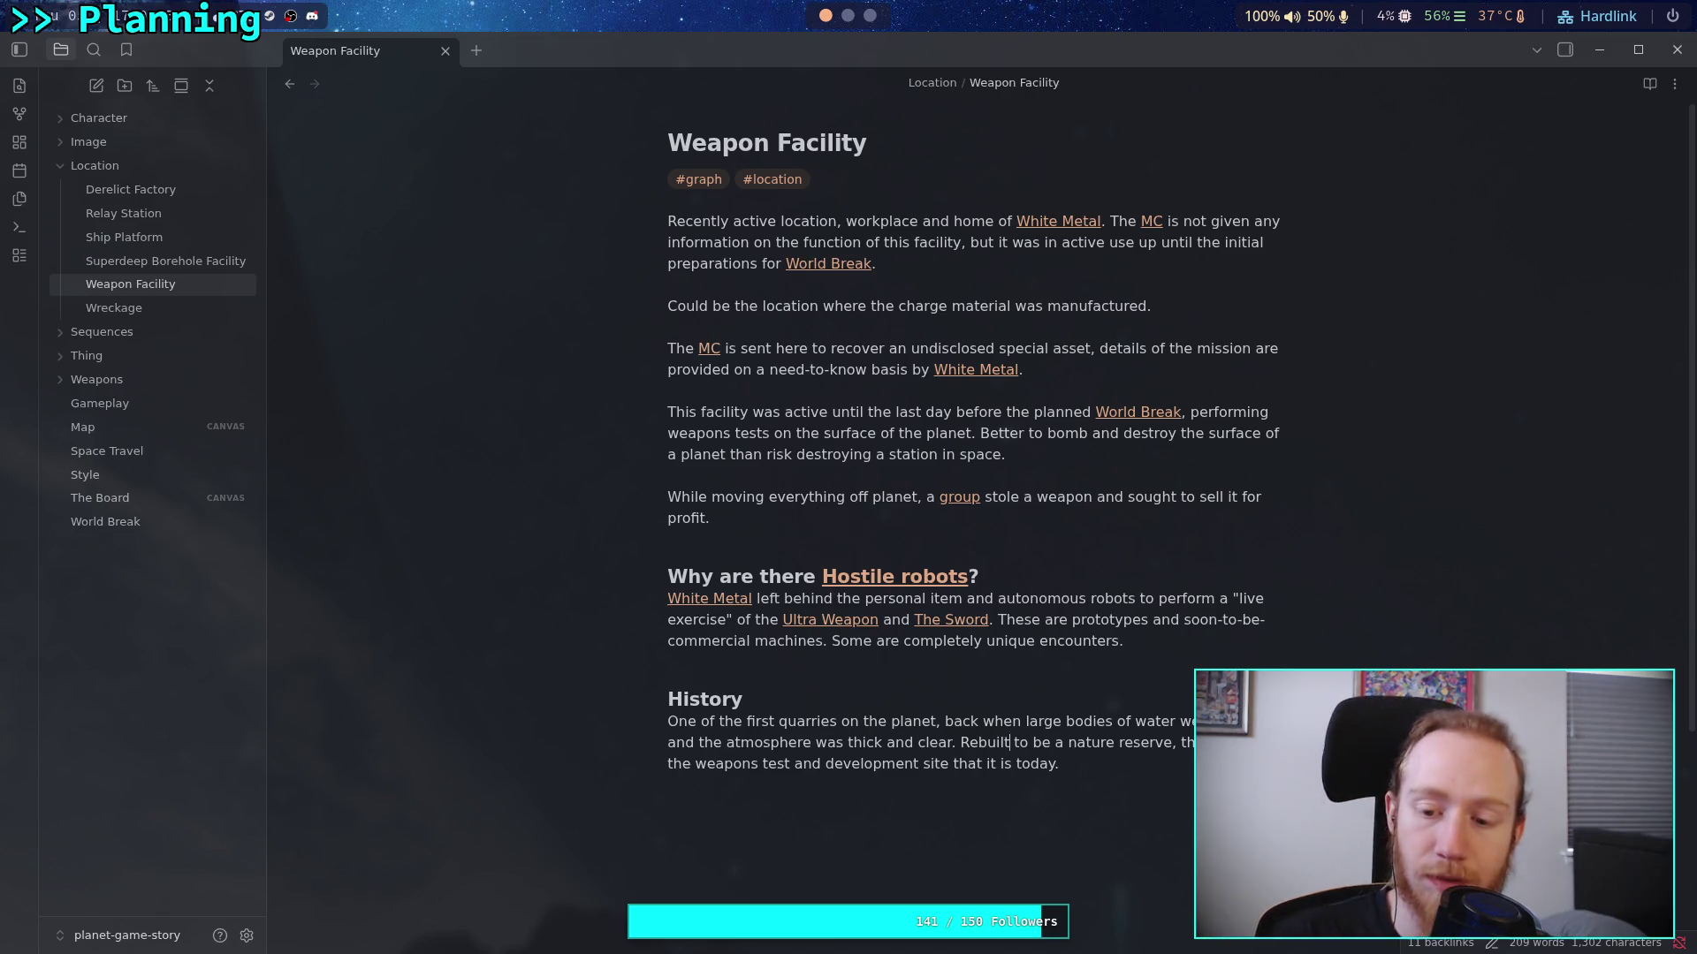
Add 'home to wildlife of the planet.' and start a new sentence with 'It then'
{"action": "type", "text": "s"}
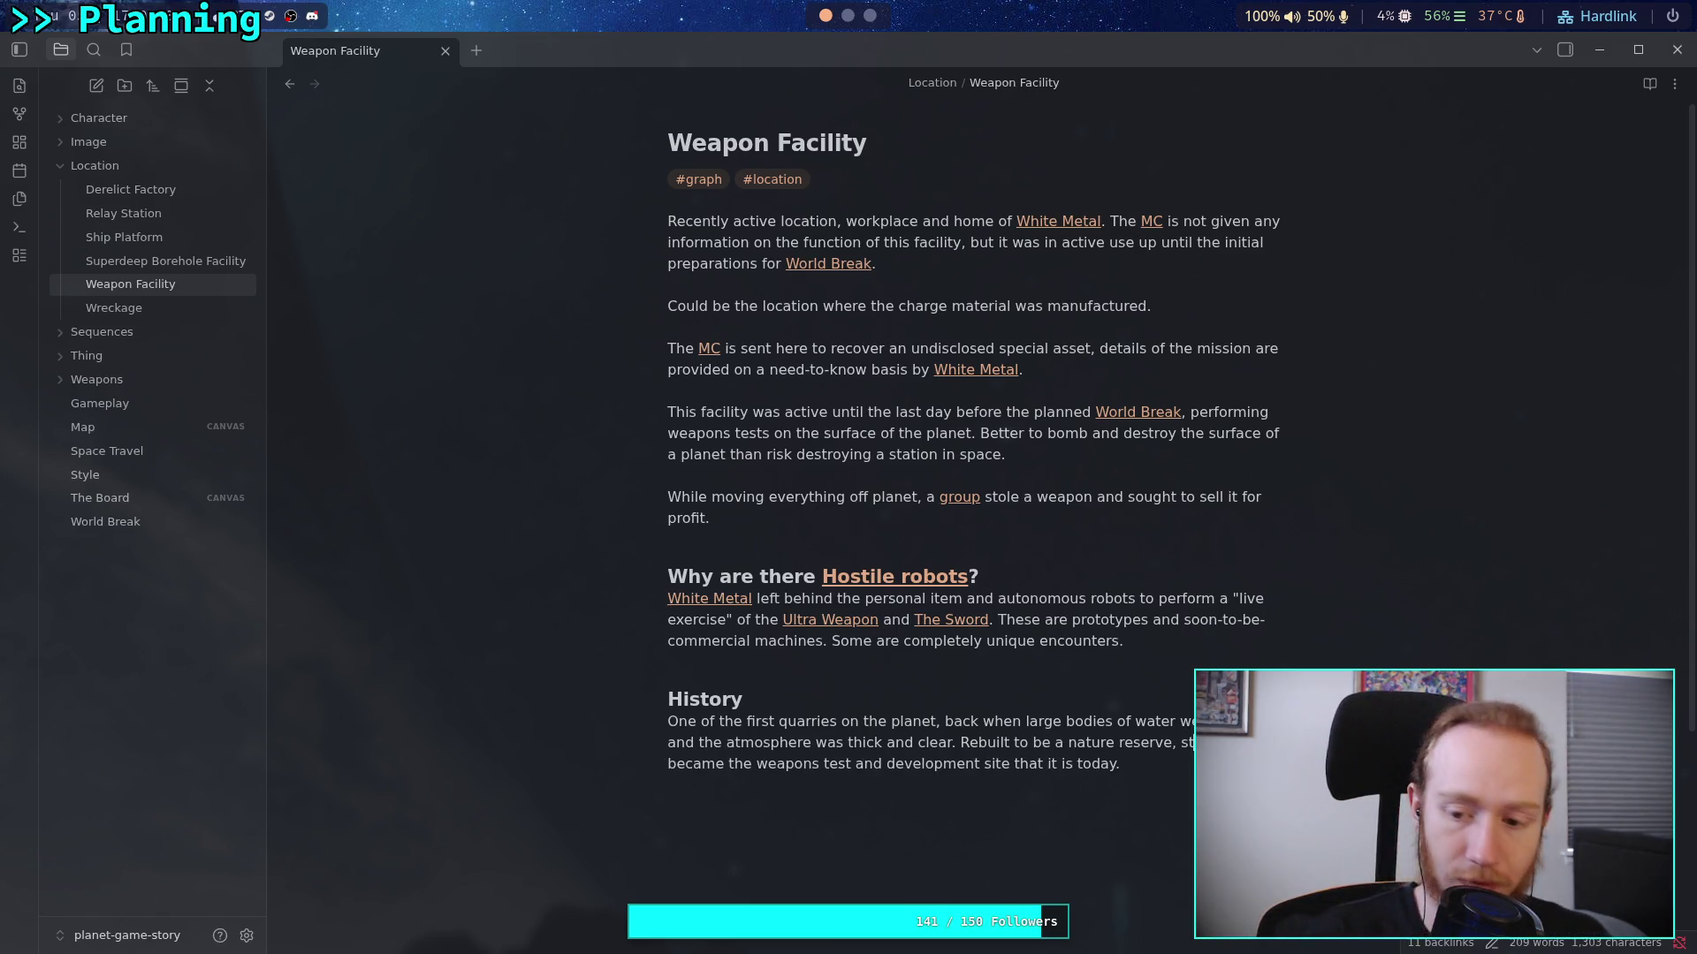
{"action": "type", "text": "home to wildl"}
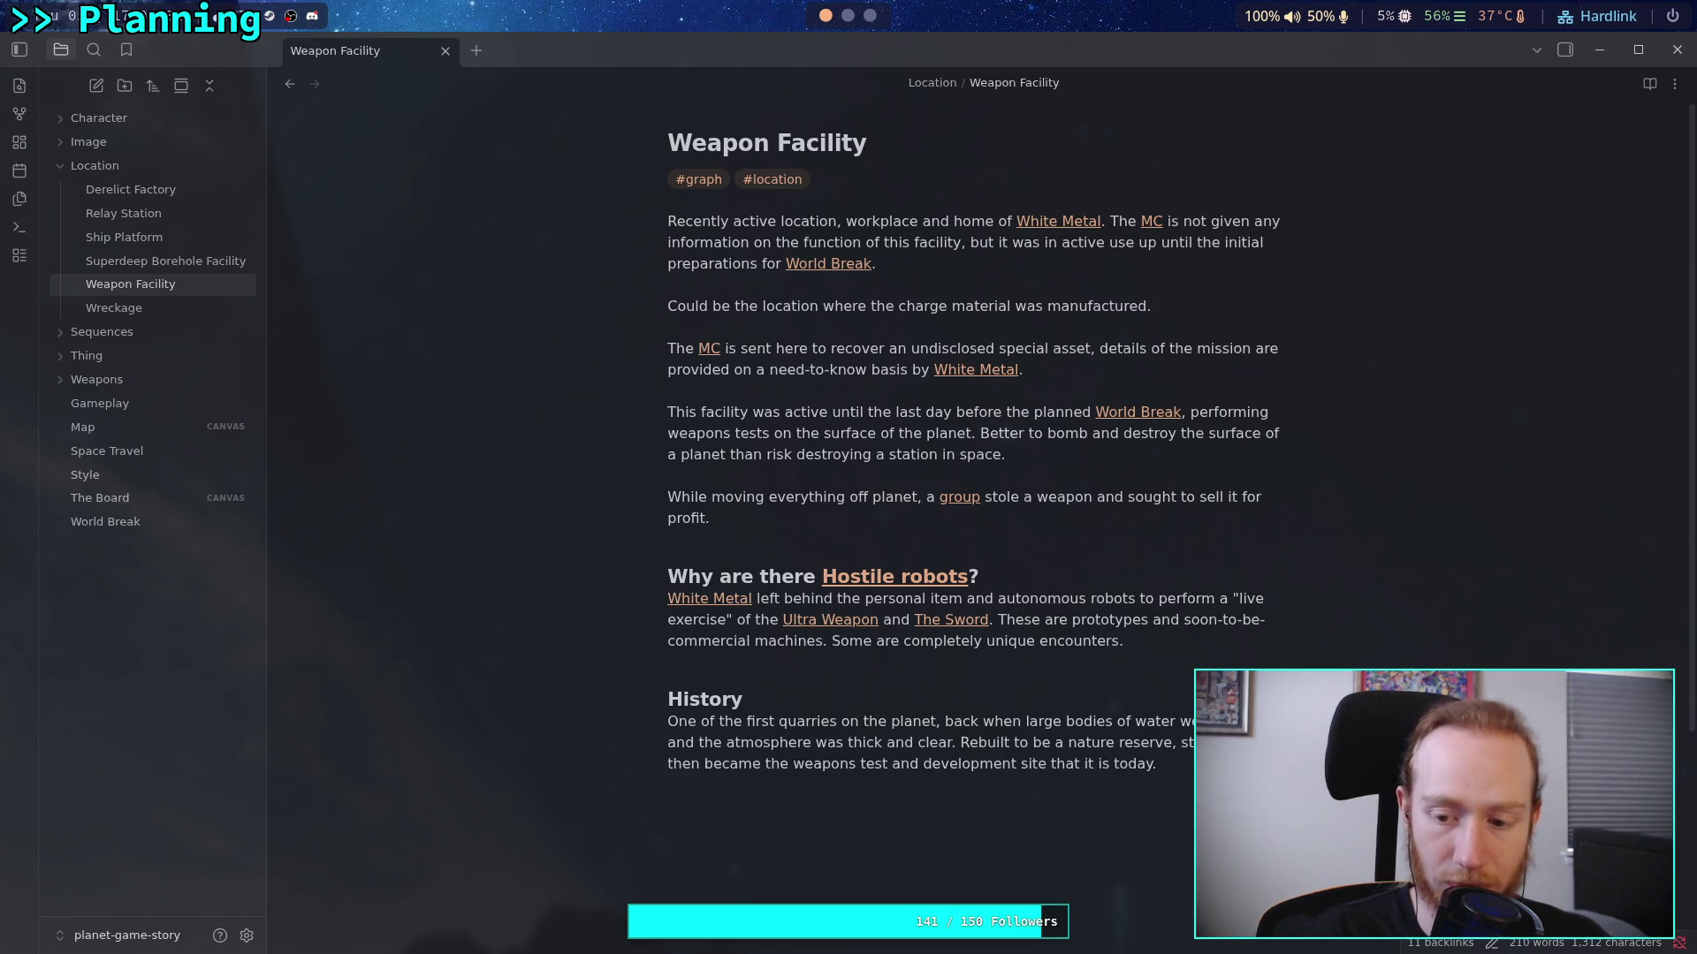
{"action": "type", "text": "ife "}
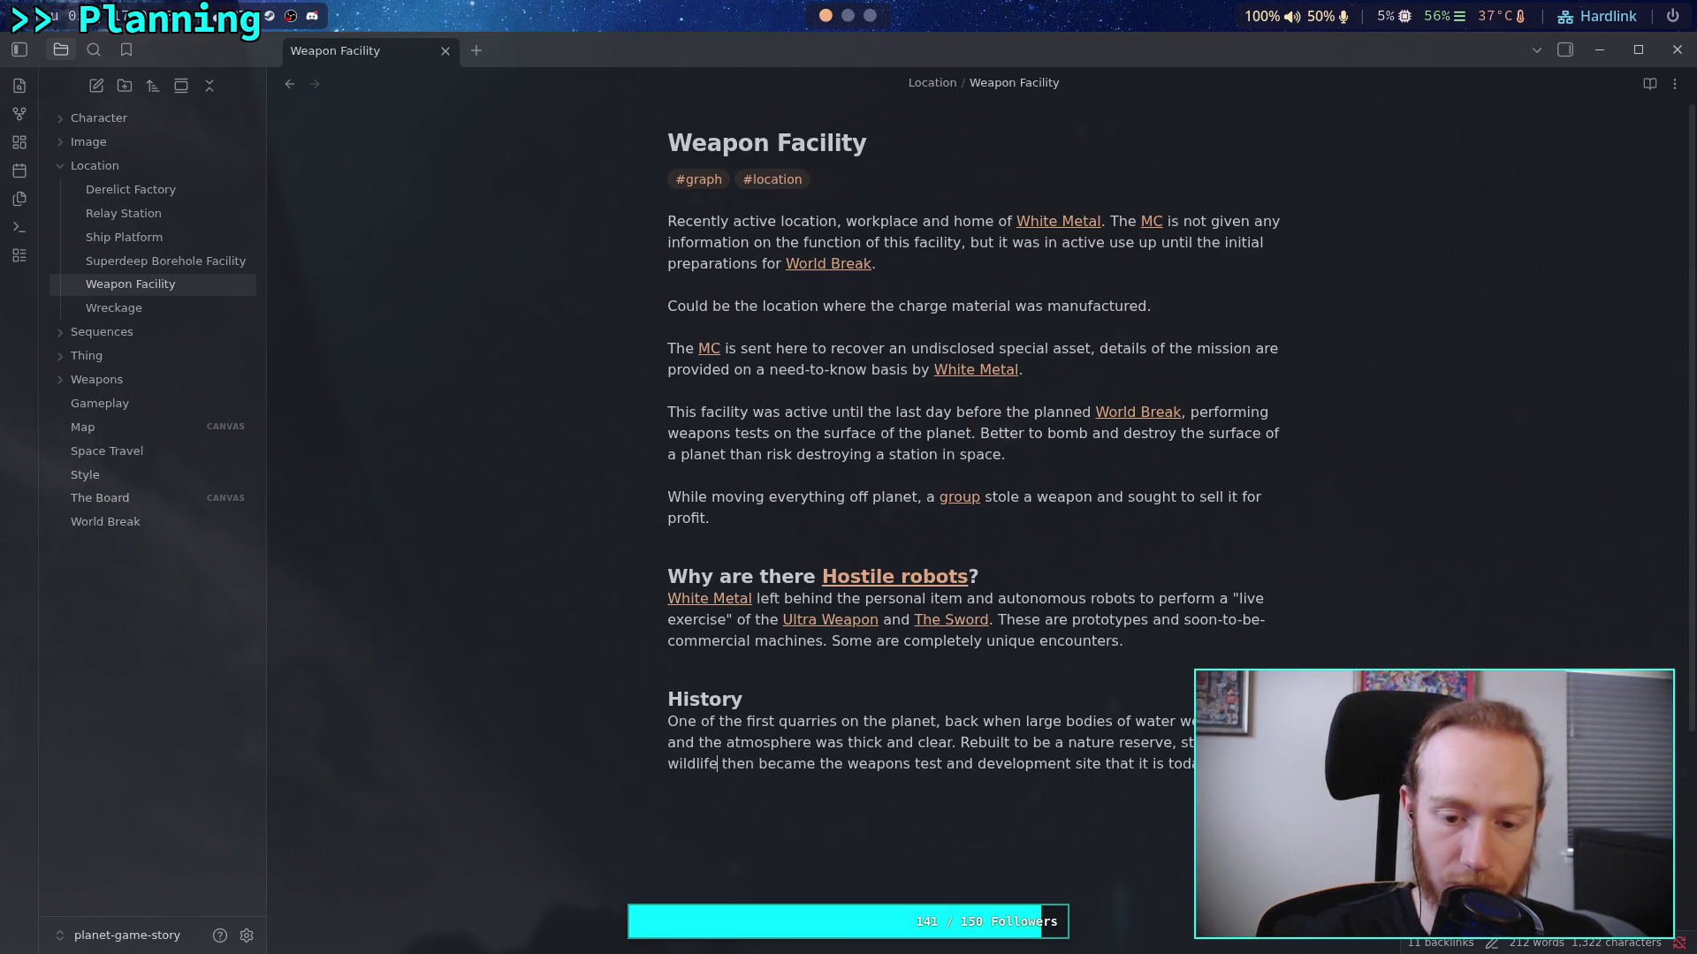
{"action": "type", "text": "of the planet."}
{"action": "key", "text": "Right"}
{"action": "key", "text": "Right"}
{"action": "key", "text": "Delete"}
{"action": "type", "text": "TIt t"}
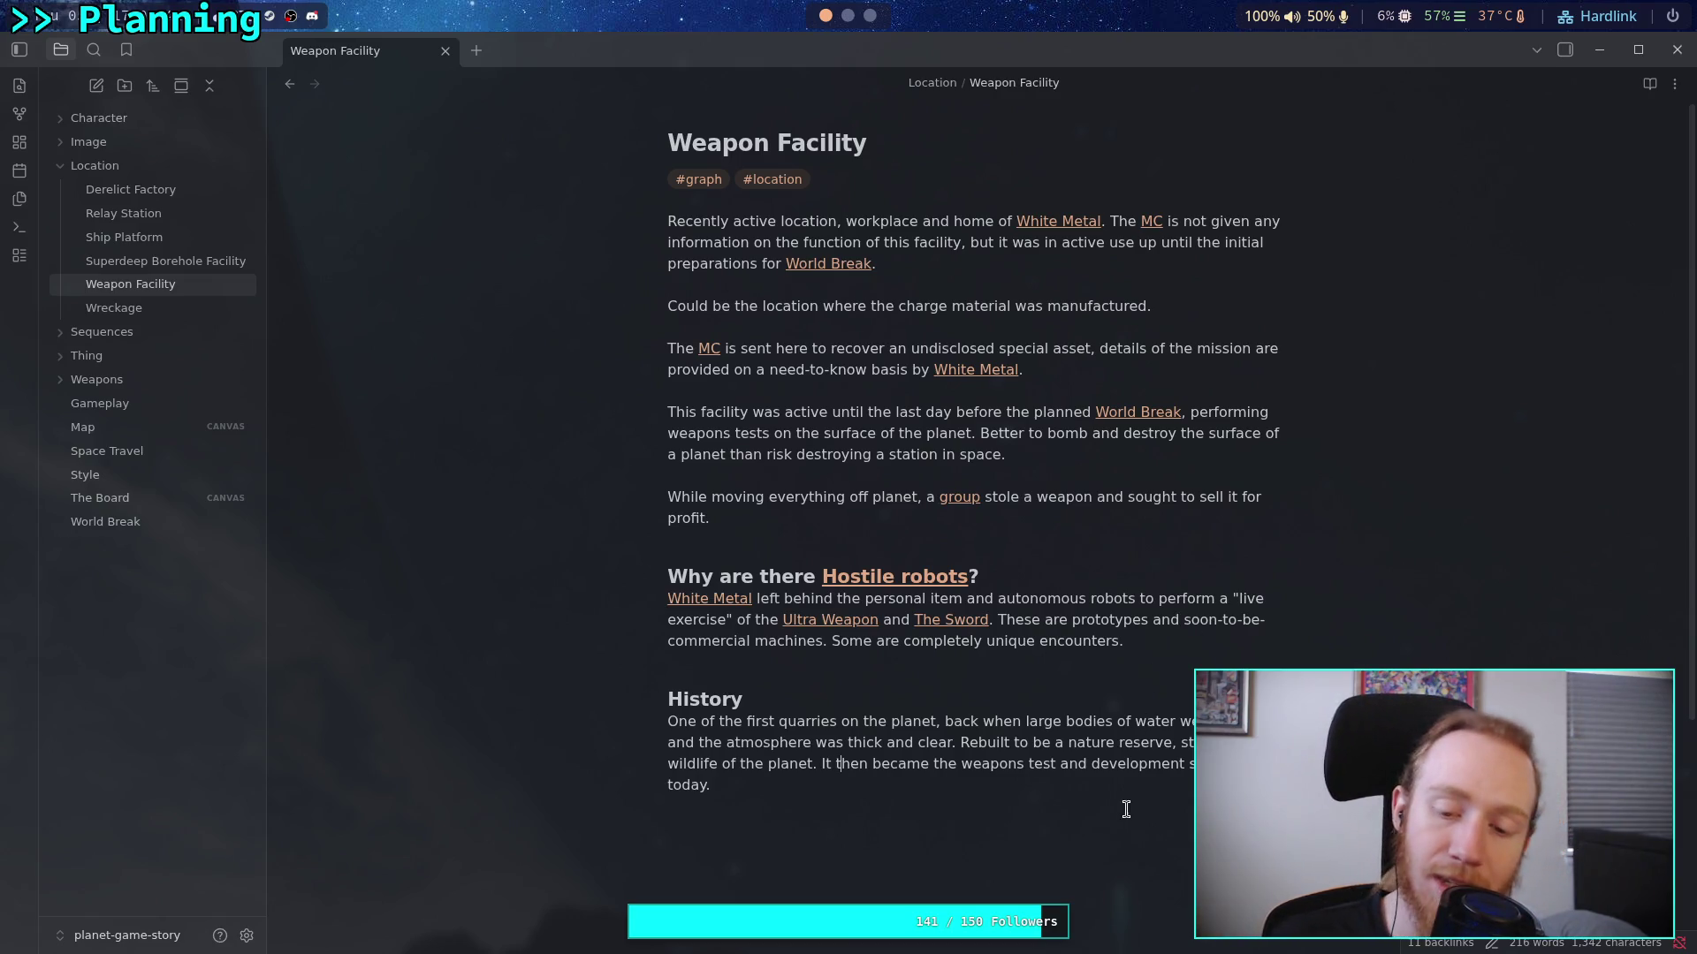
{"action": "scroll", "coordinate": [1111, 911], "scroll_direction": "down", "scroll_amount": 1}
{"action": "left_click", "coordinate": [1104, 874]}
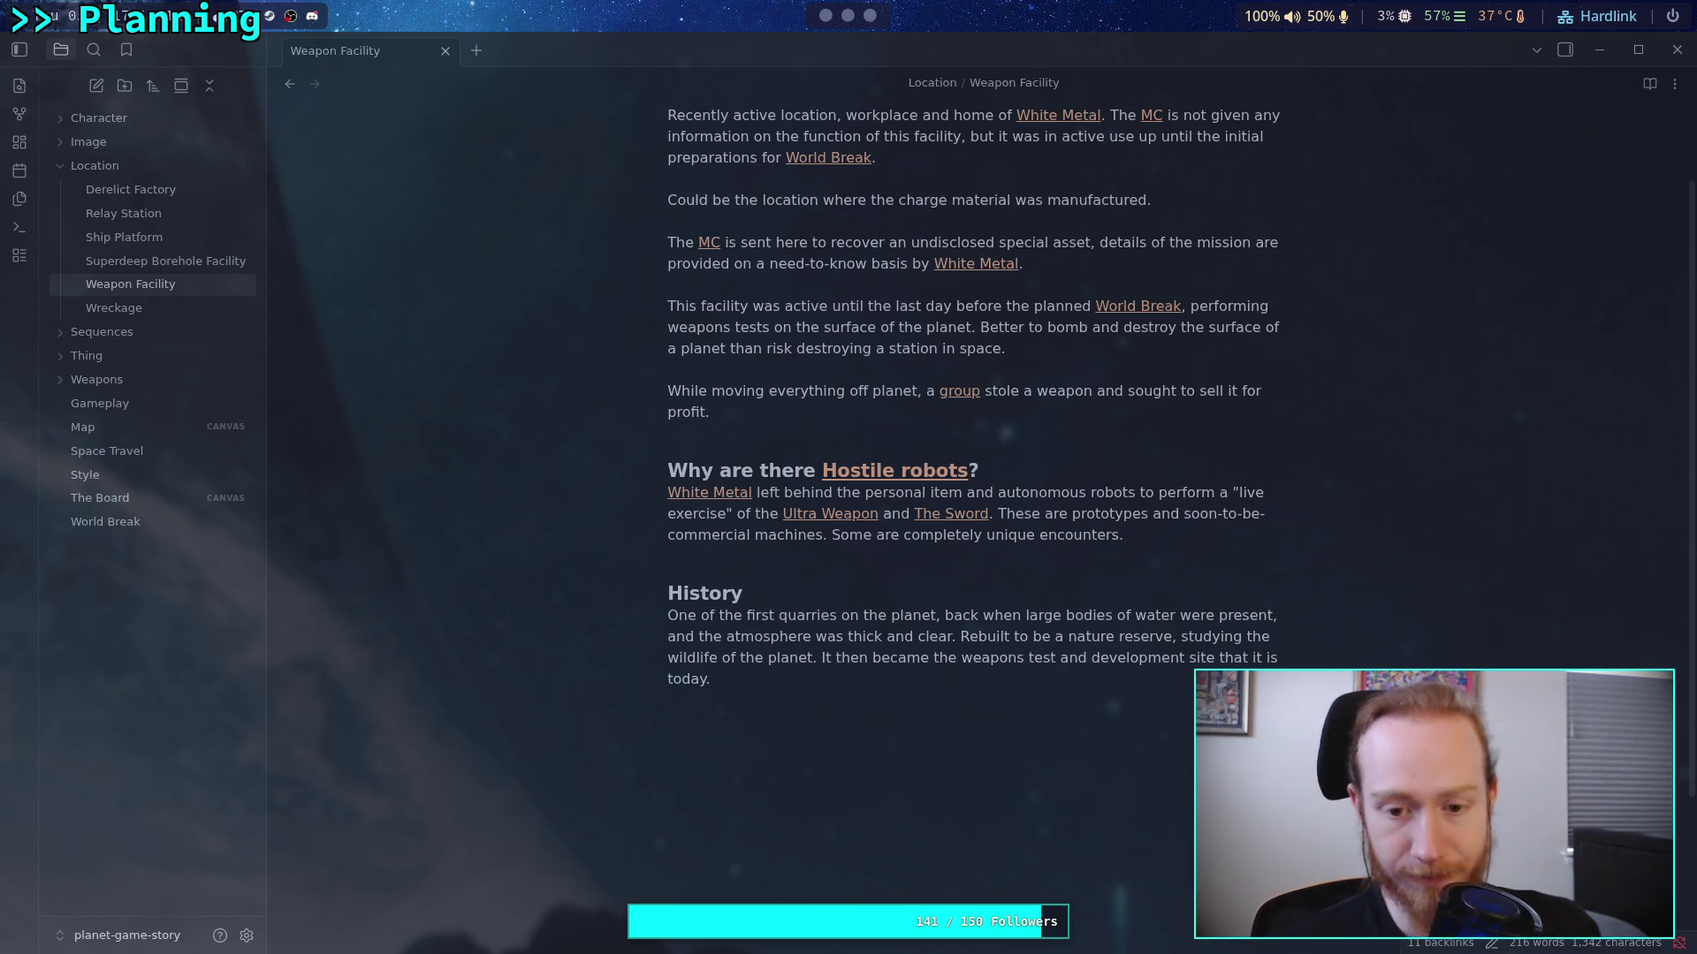
{"action": "left_click", "coordinate": [294, 900]}
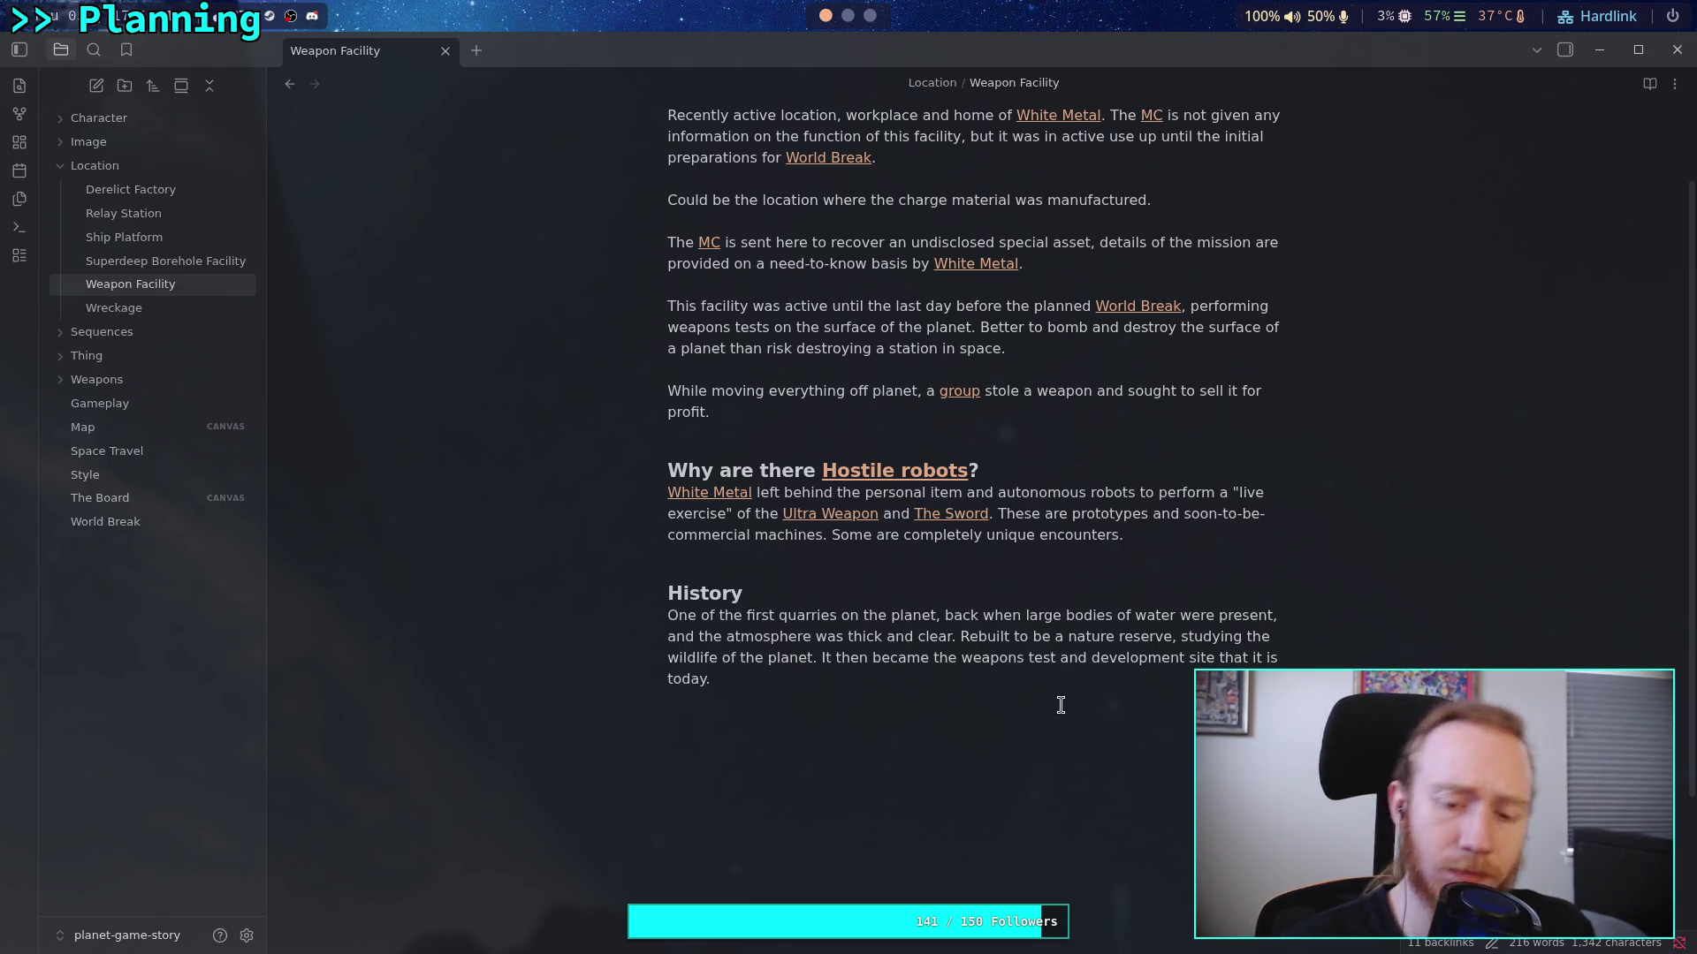
{"action": "scroll", "coordinate": [1061, 705], "scroll_direction": "up", "scroll_amount": 2}
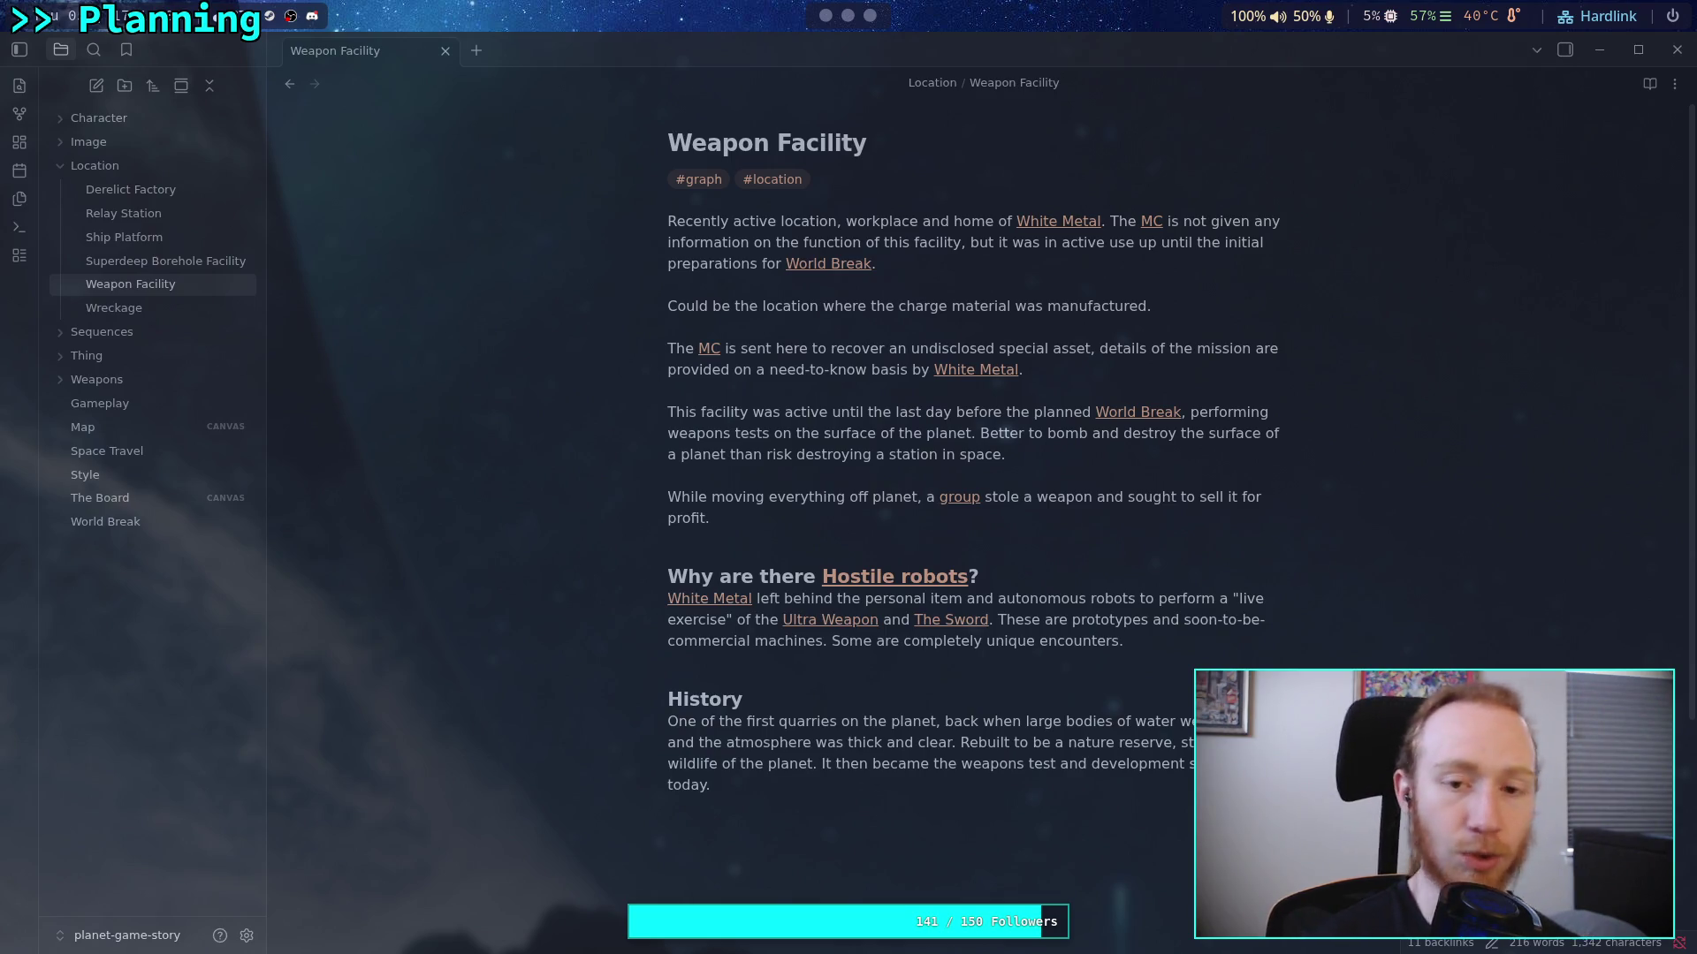
Delete 'and the atmosphere was thick and clear.' from the History paragraph
{"action": "left_click", "coordinate": [734, 800]}
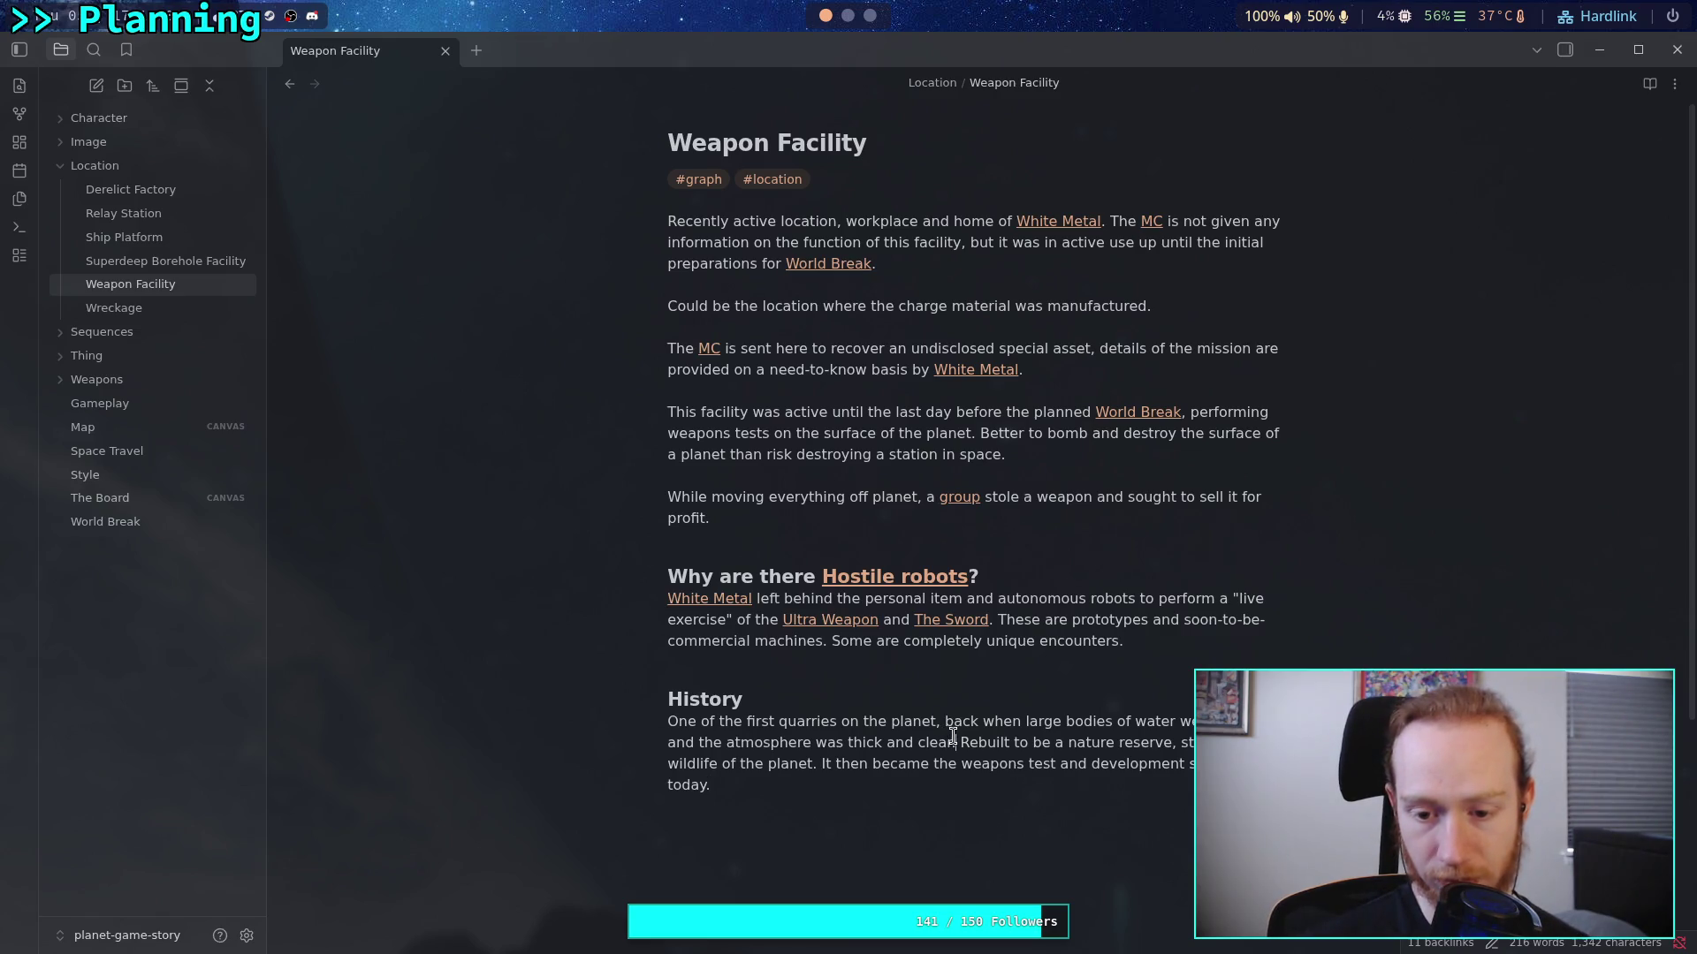
{"action": "left_click_drag", "start_coordinate": [955, 742], "coordinate": [667, 742]}
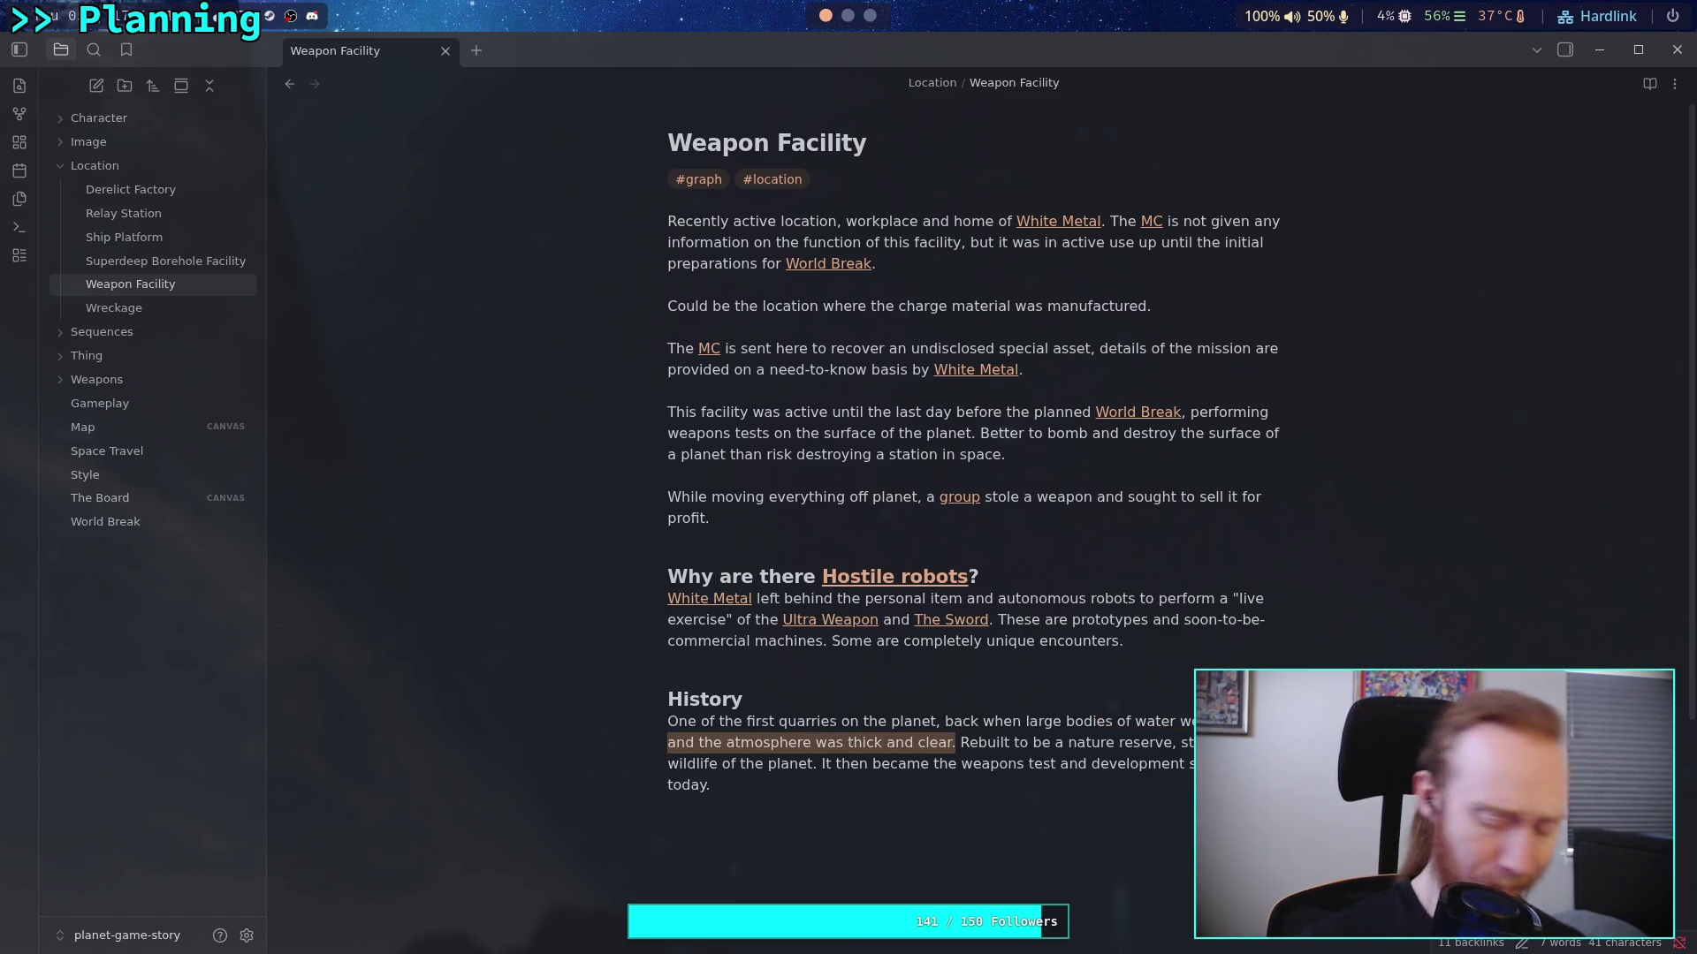
{"action": "key", "text": "BackSpace"}
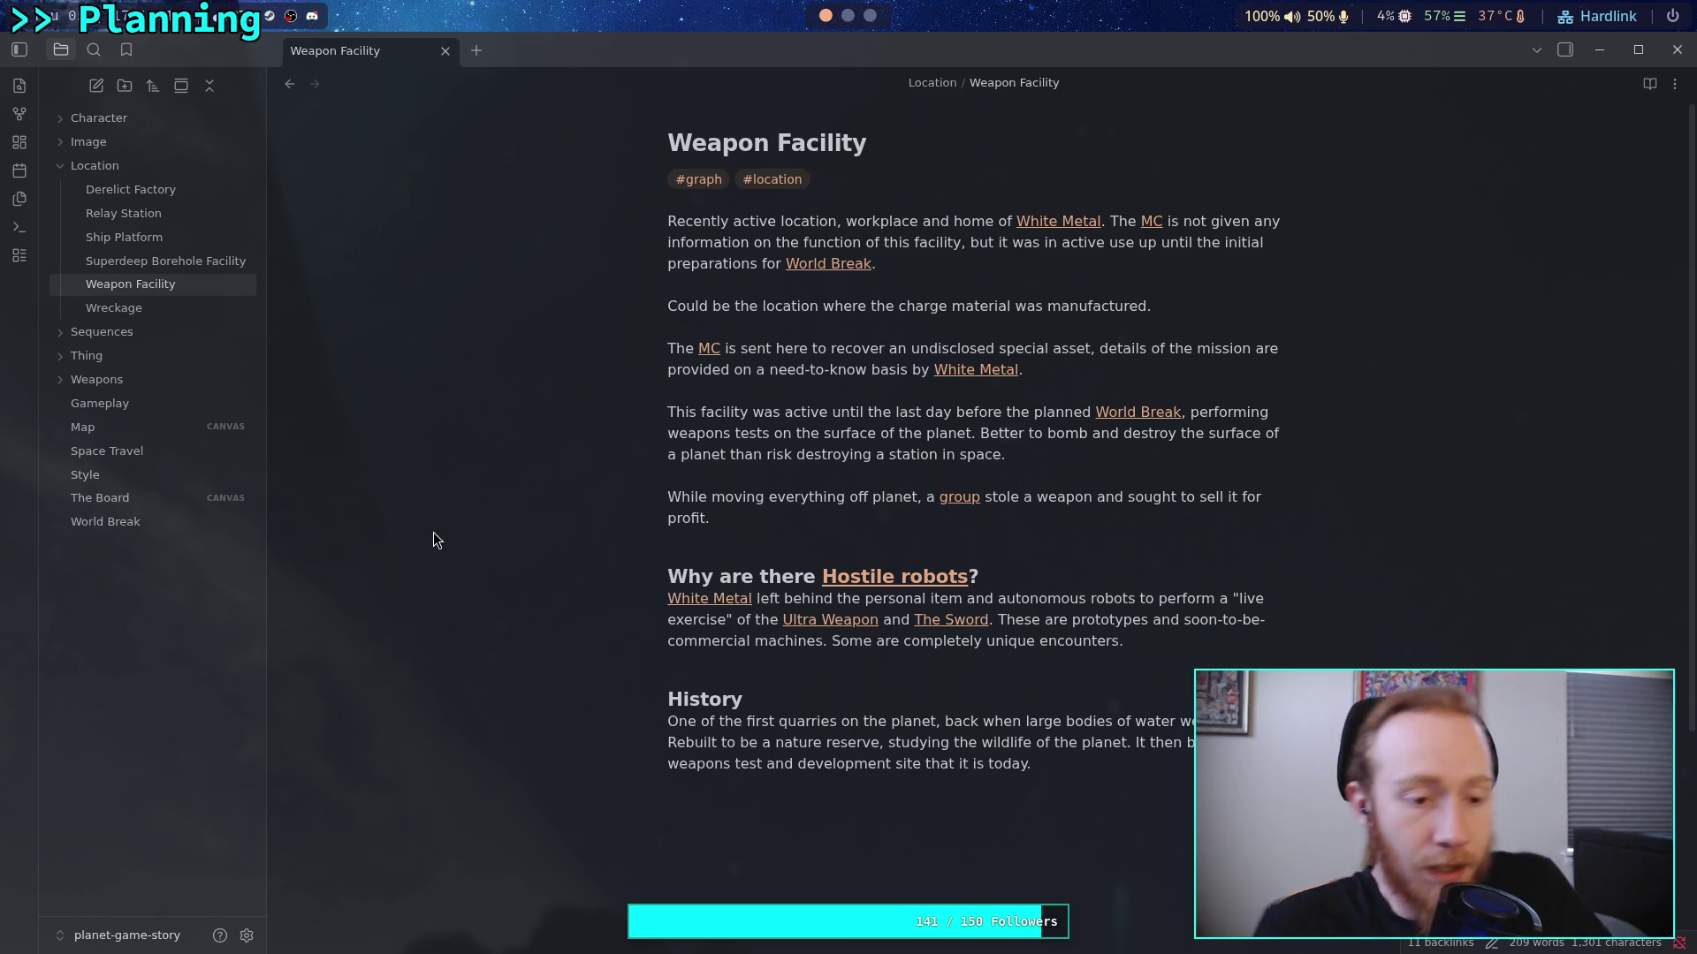
{"action": "key", "text": "super+shift+4"}
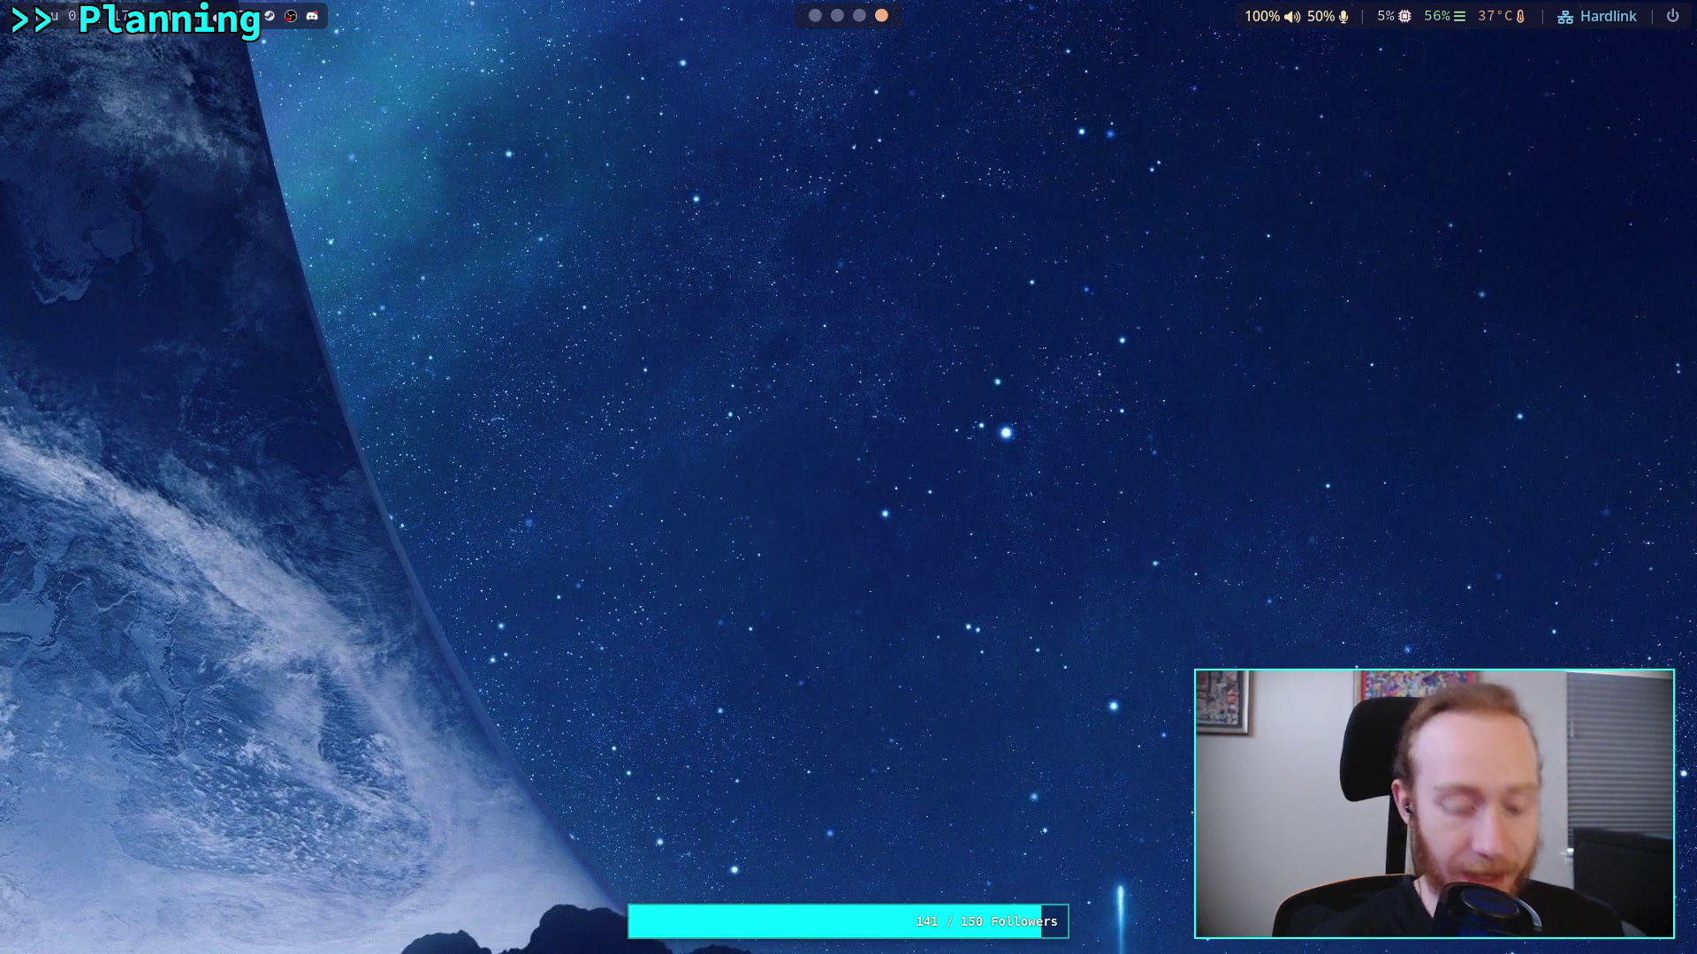
Launch Krita and create a new 1024×1024 image, viewed at 100% zoom
{"action": "key", "text": "super+d"}
{"action": "type", "text": "k"}
{"action": "key", "text": "Return"}
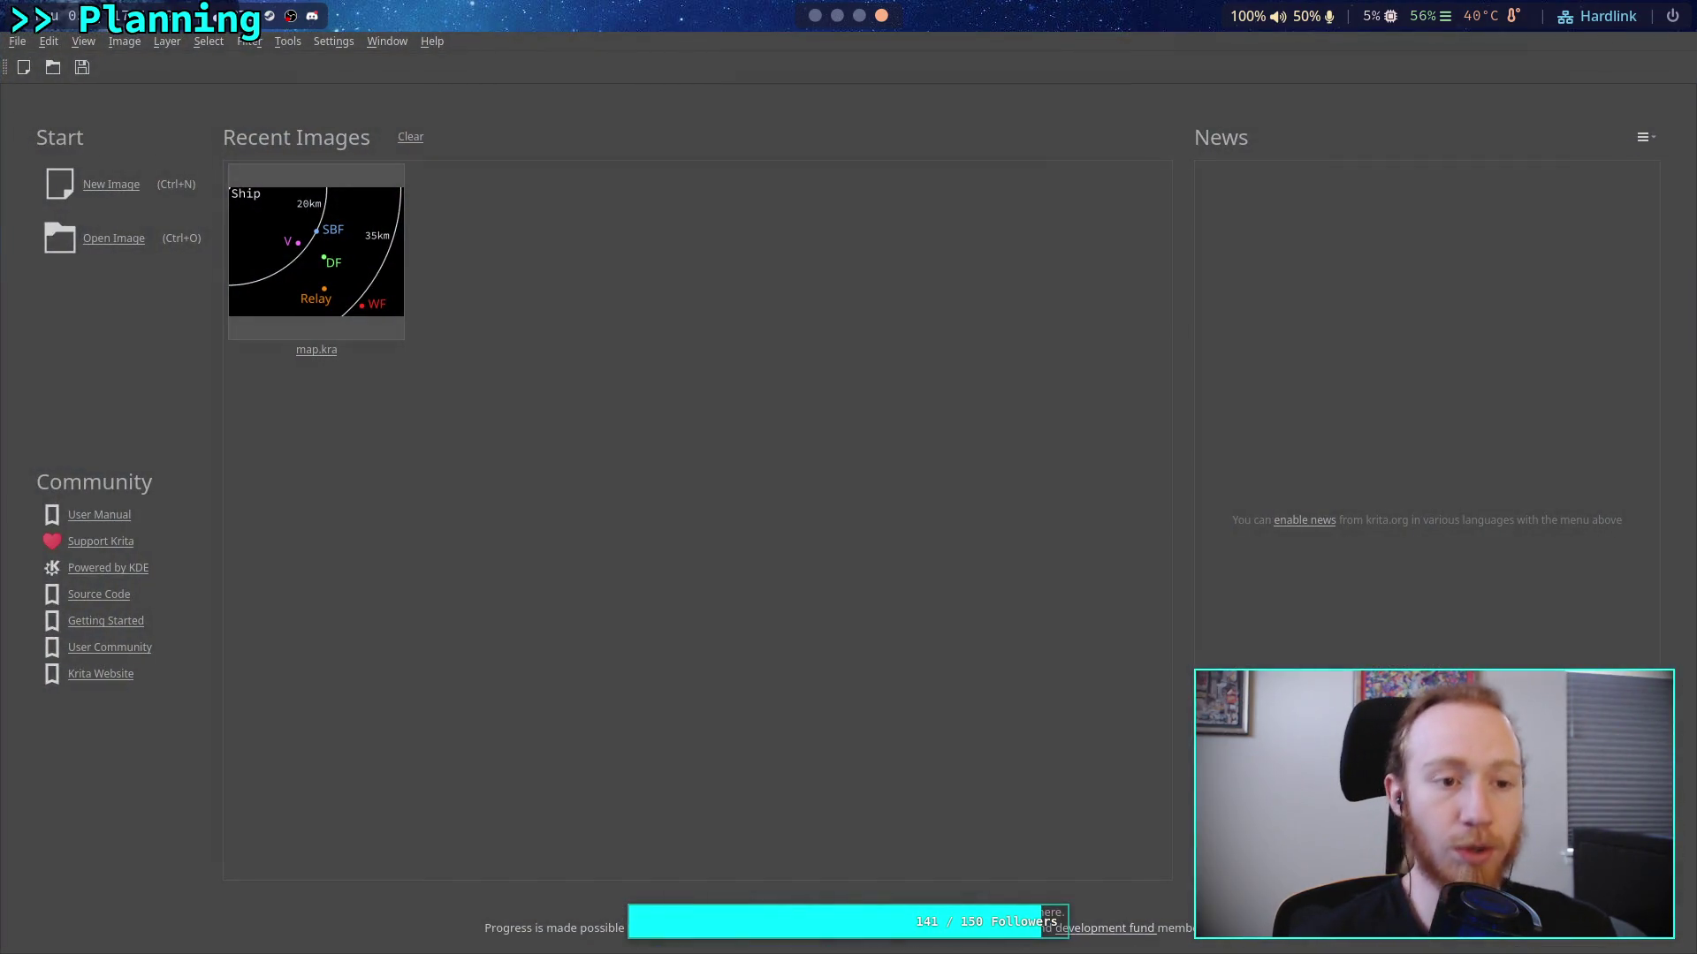
{"action": "left_click", "coordinate": [110, 184]}
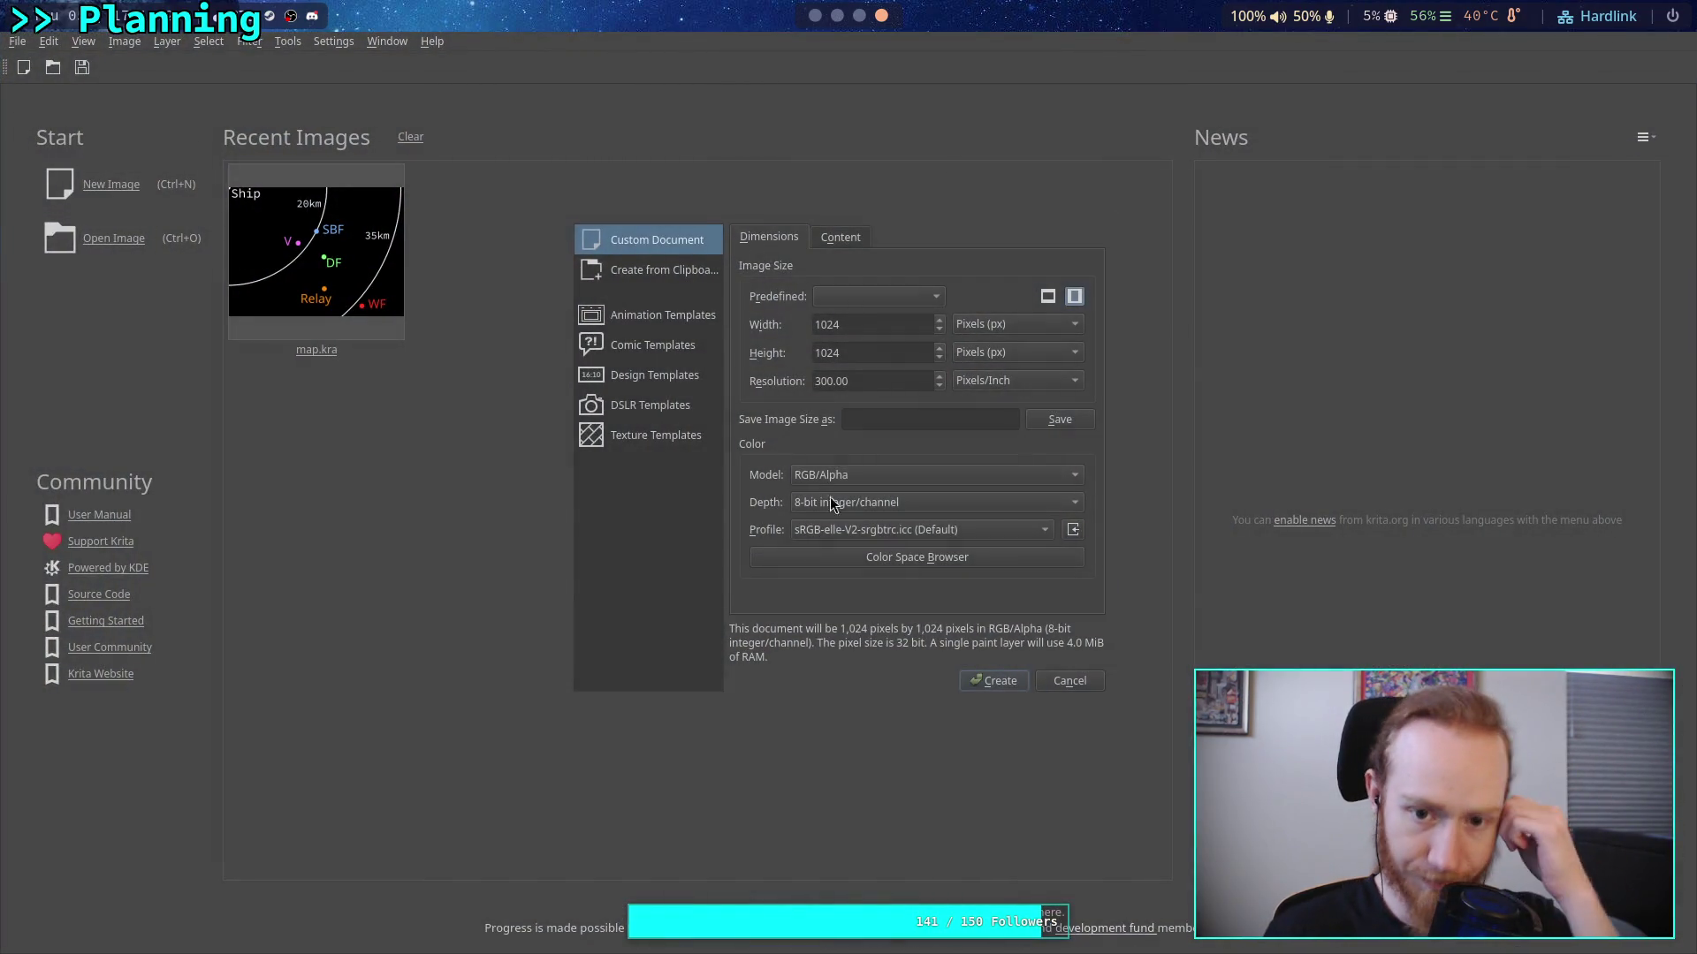
{"action": "left_click", "coordinate": [974, 682]}
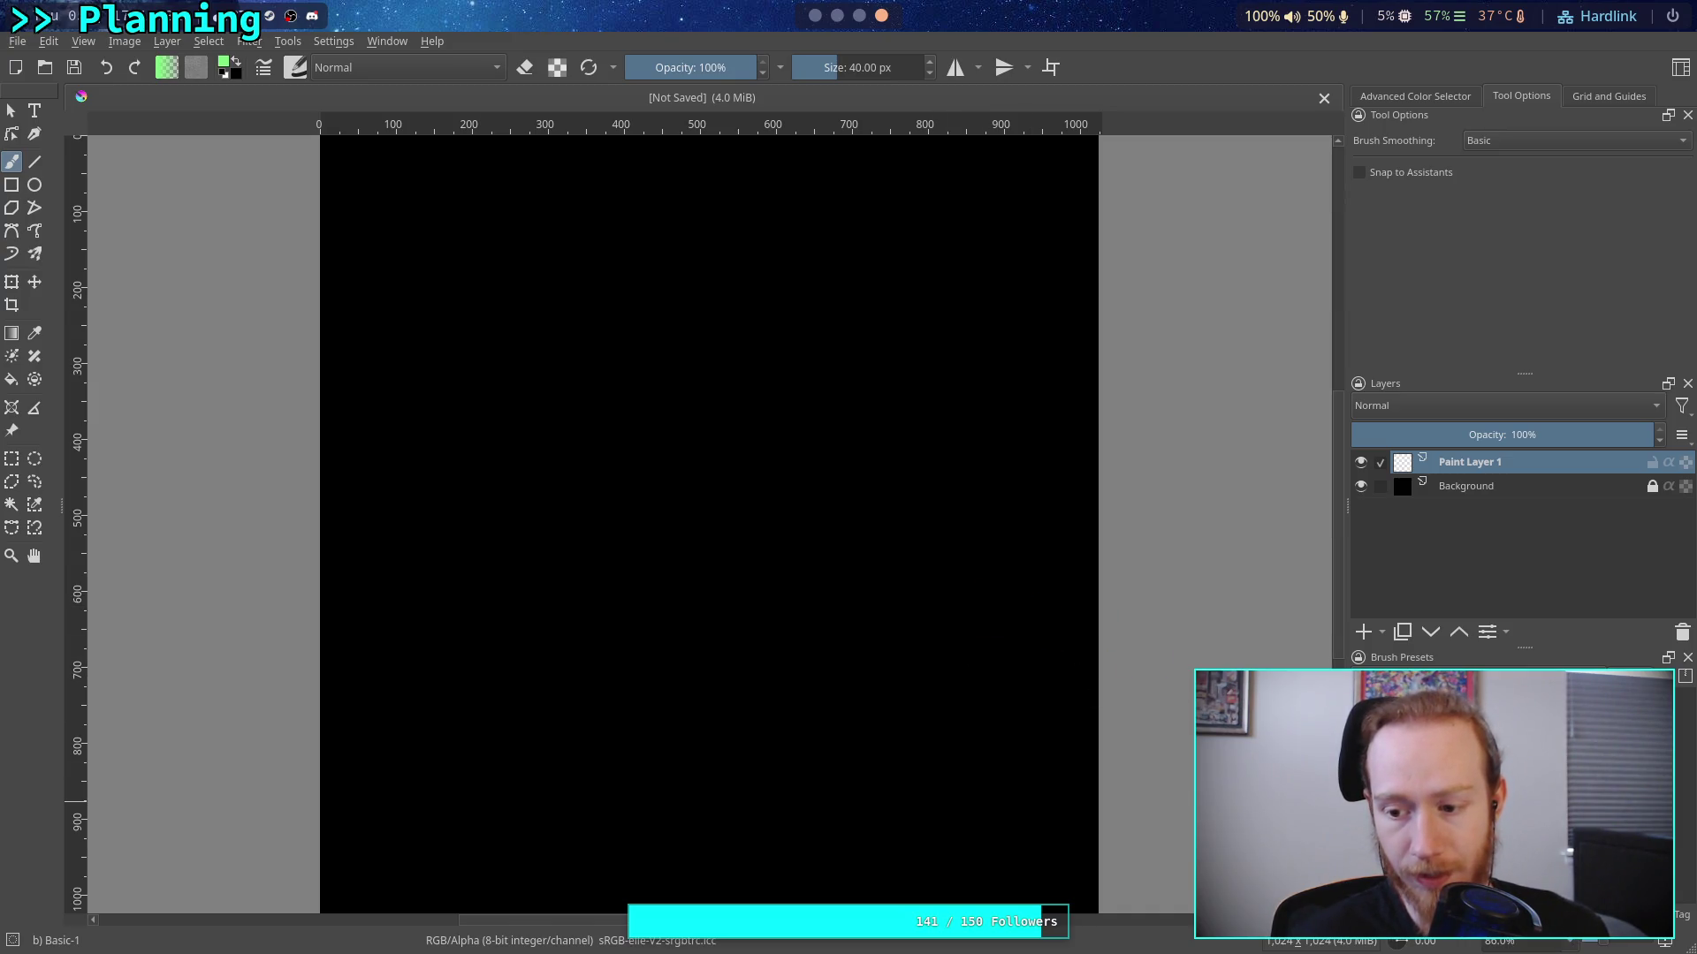
{"action": "key", "text": "1"}
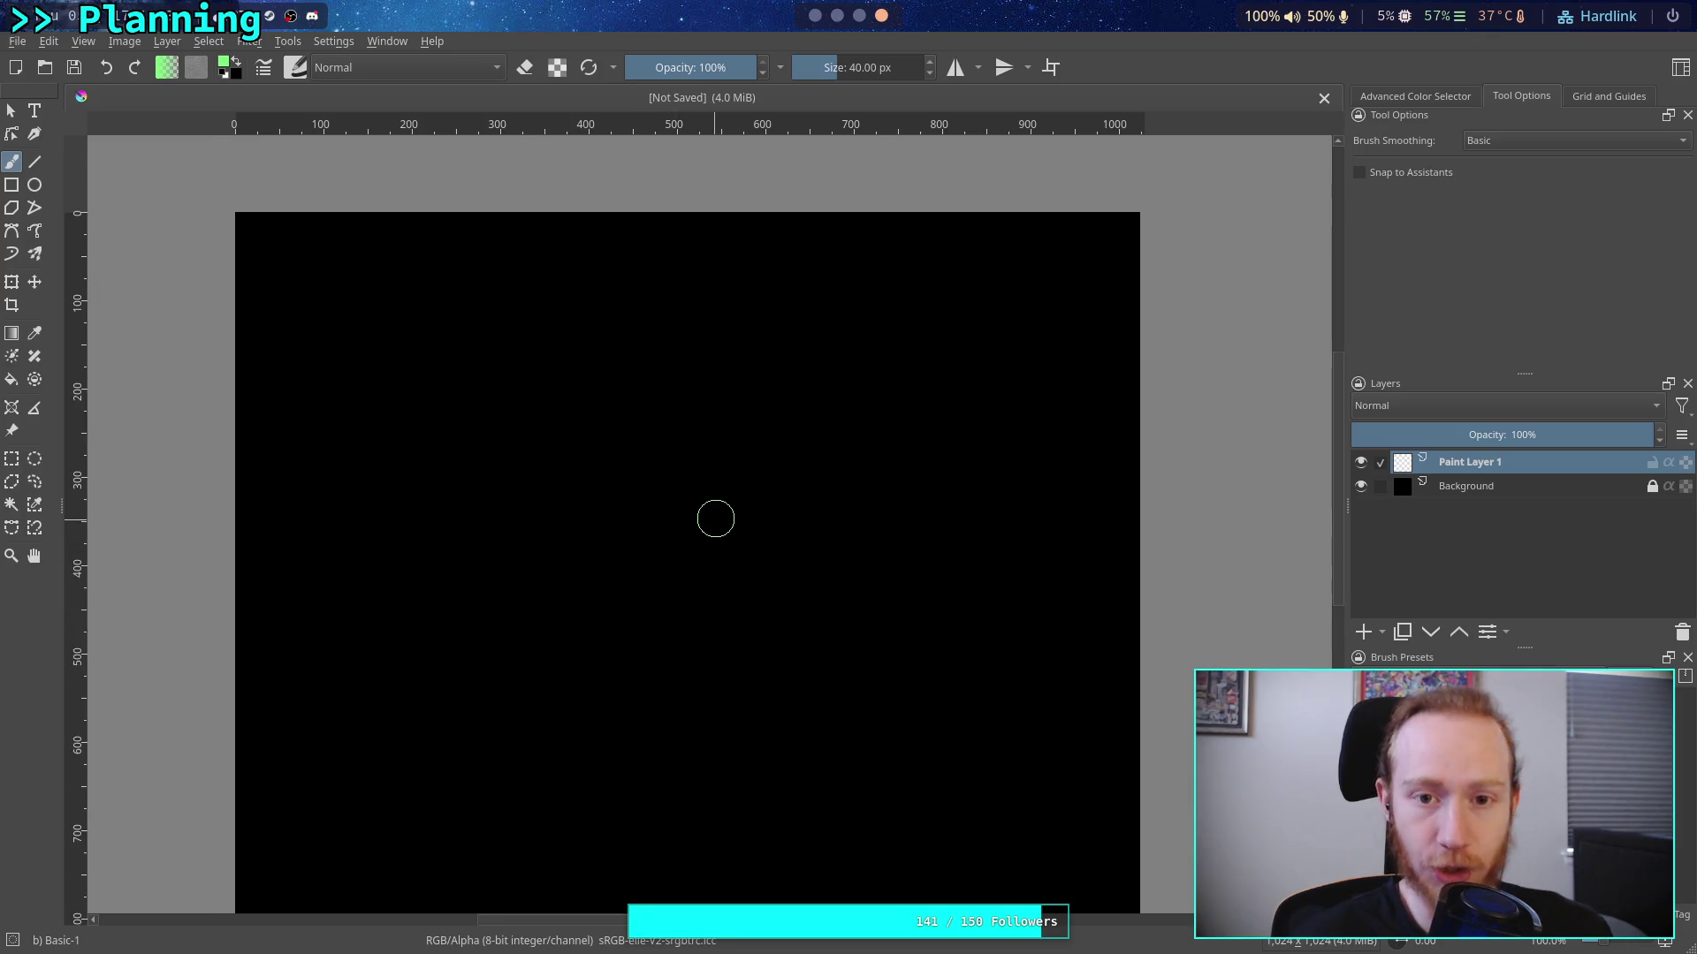
{"action": "scroll", "coordinate": [644, 417], "scroll_direction": "down", "scroll_amount": 2}
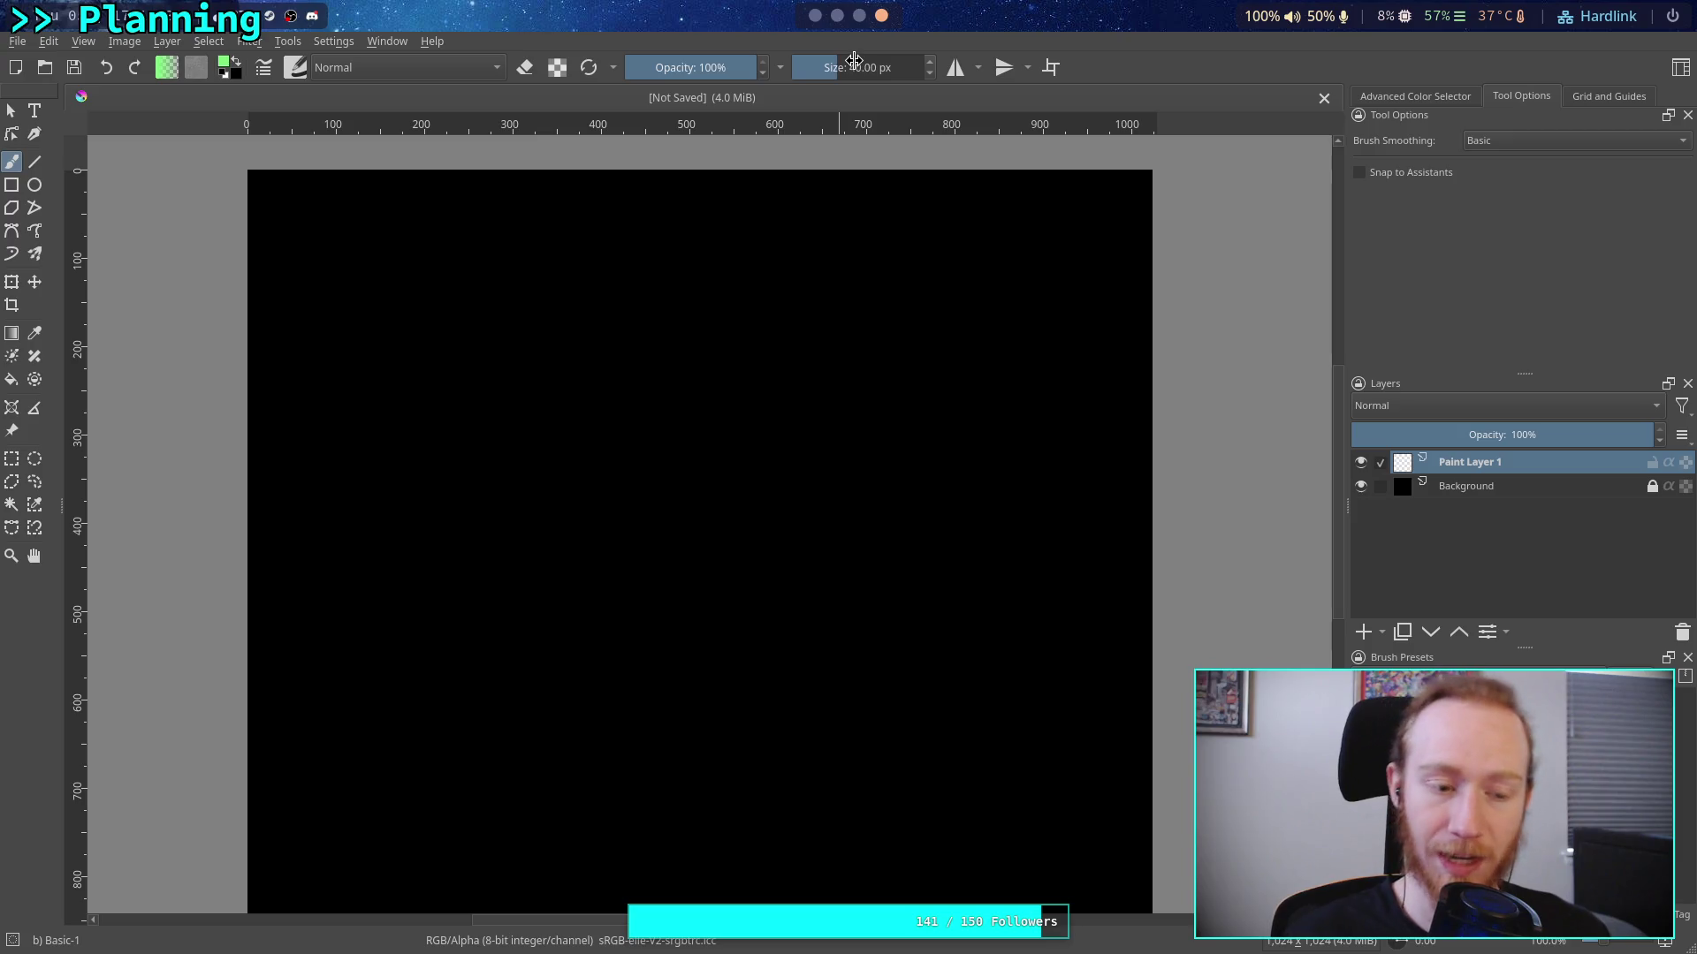
{"action": "double_click", "coordinate": [875, 72]}
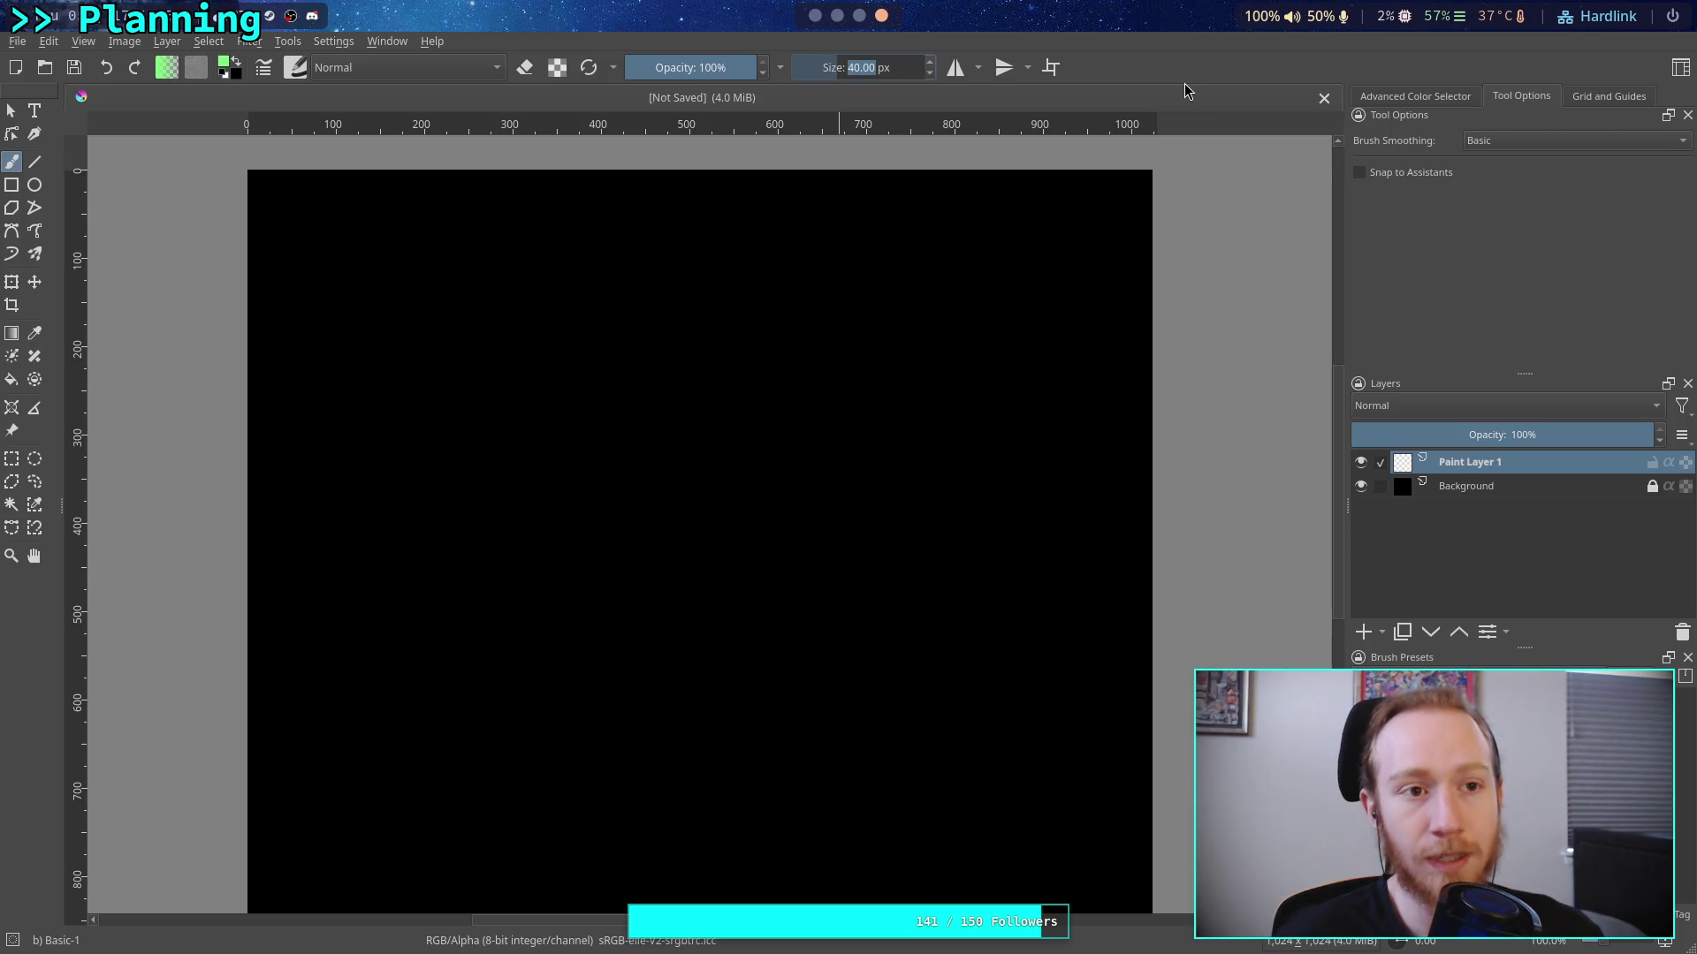
{"action": "left_click", "coordinate": [814, 16]}
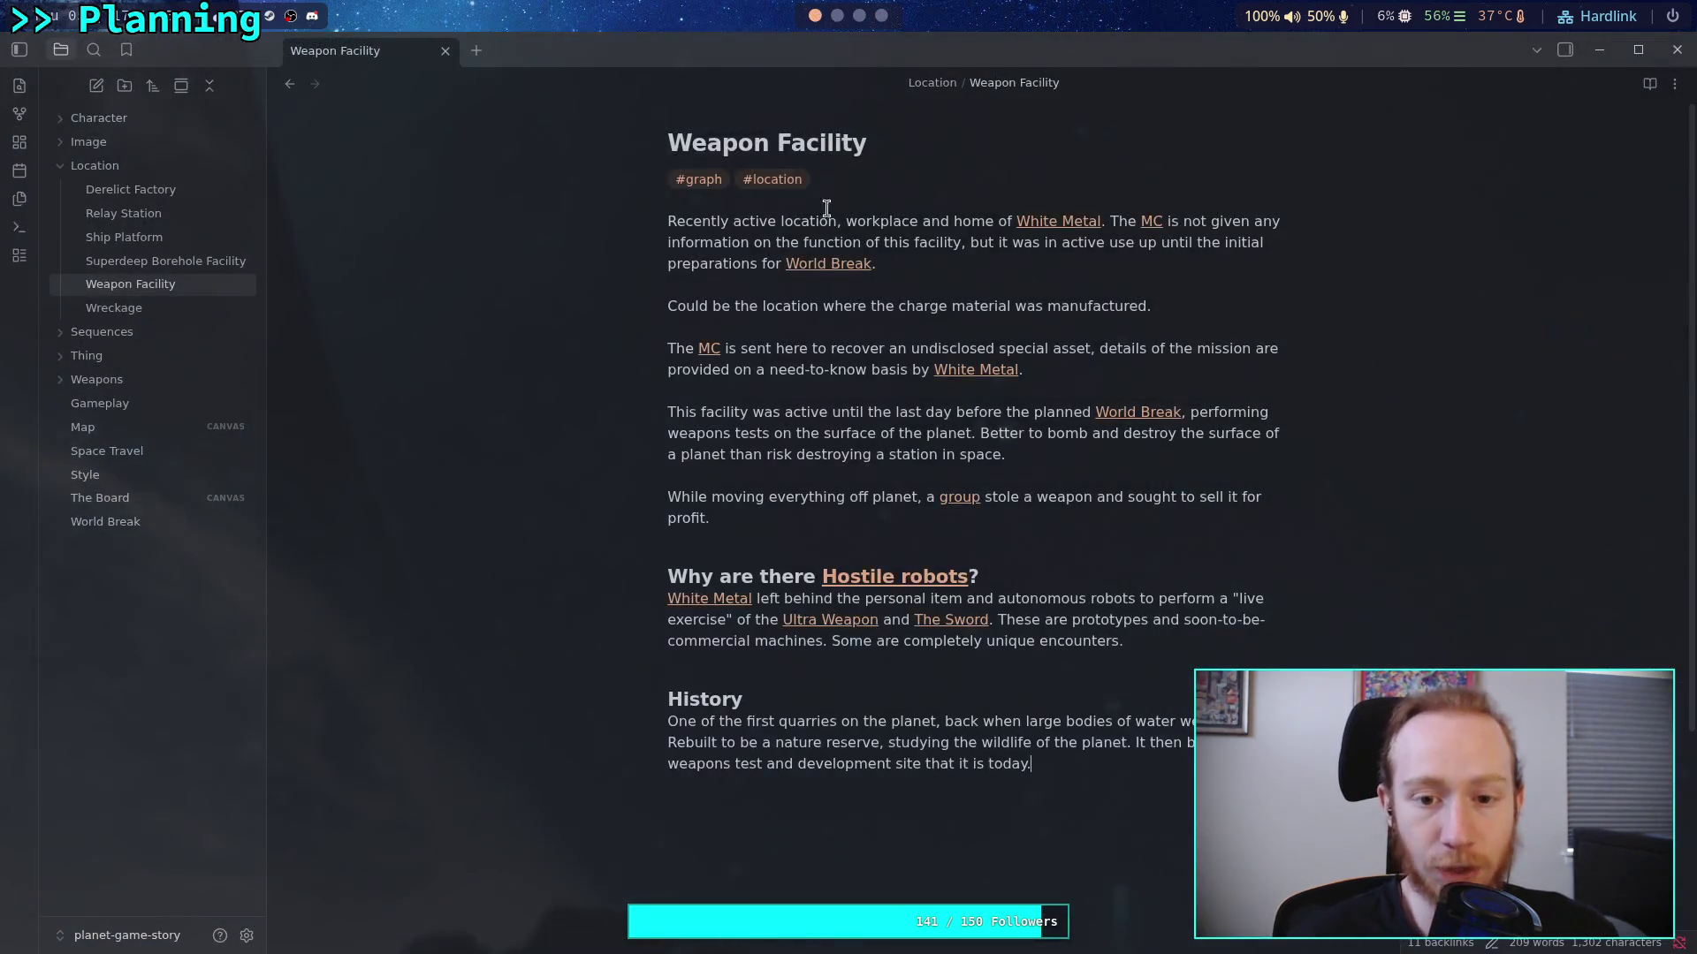
Select the 'Could be the location…' sentence a few times, then place the caret below it
{"action": "left_click_drag", "start_coordinate": [1154, 306], "coordinate": [647, 323]}
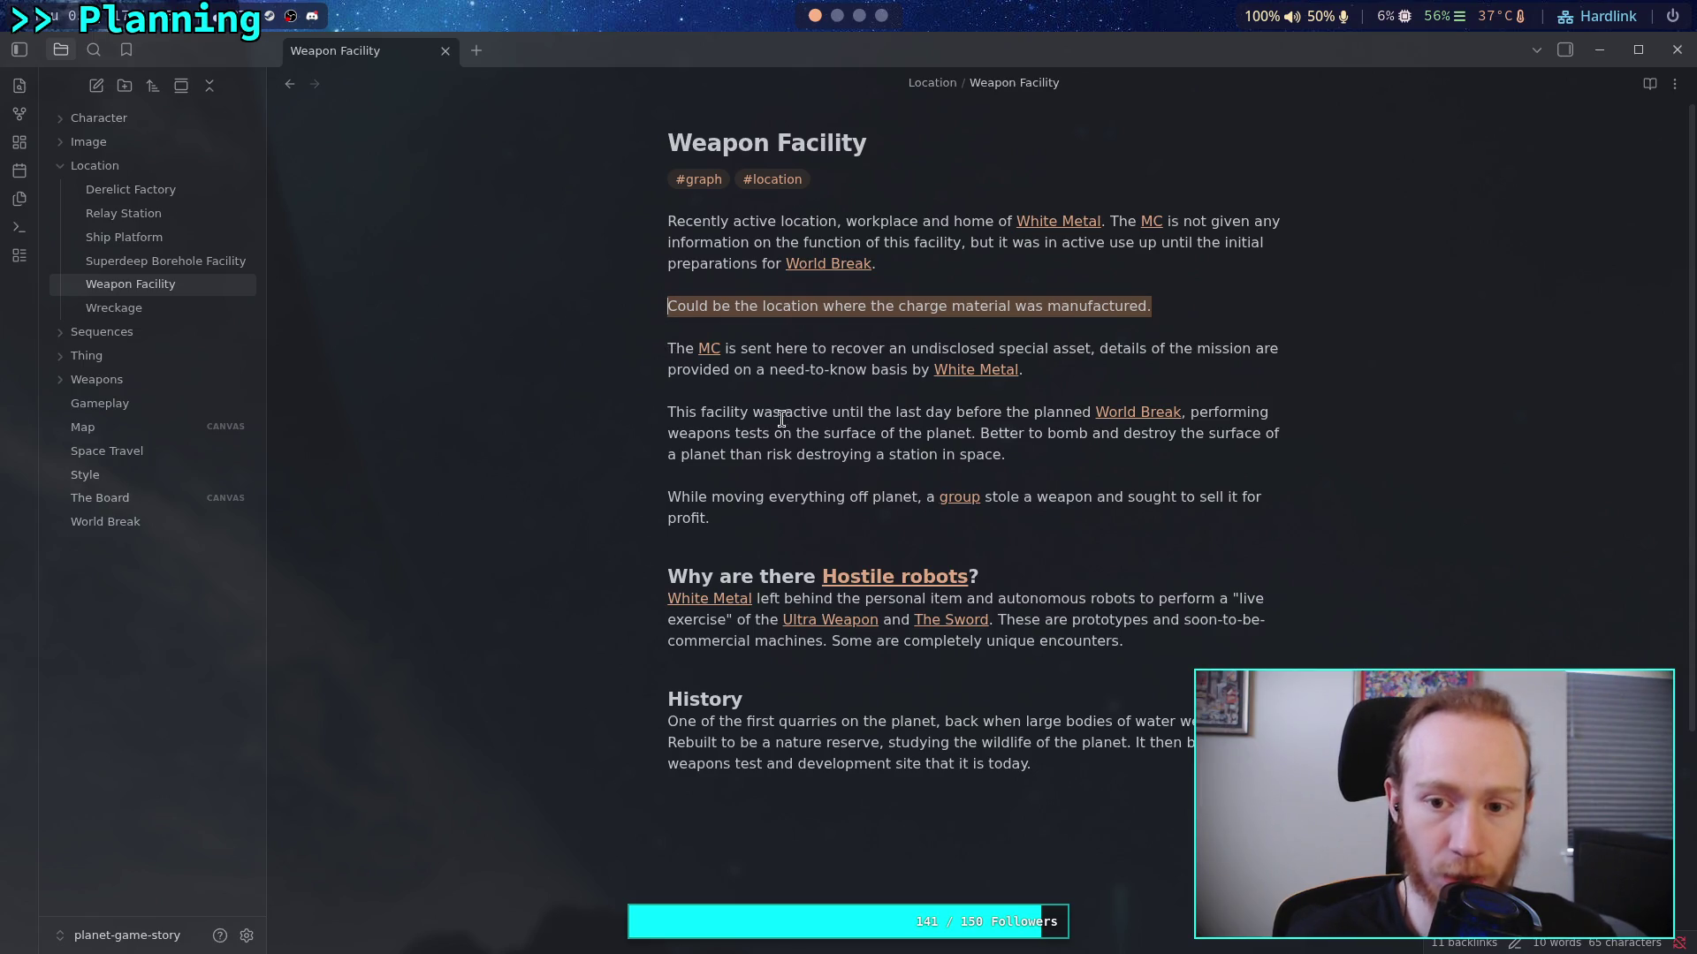
{"action": "left_click", "coordinate": [820, 389]}
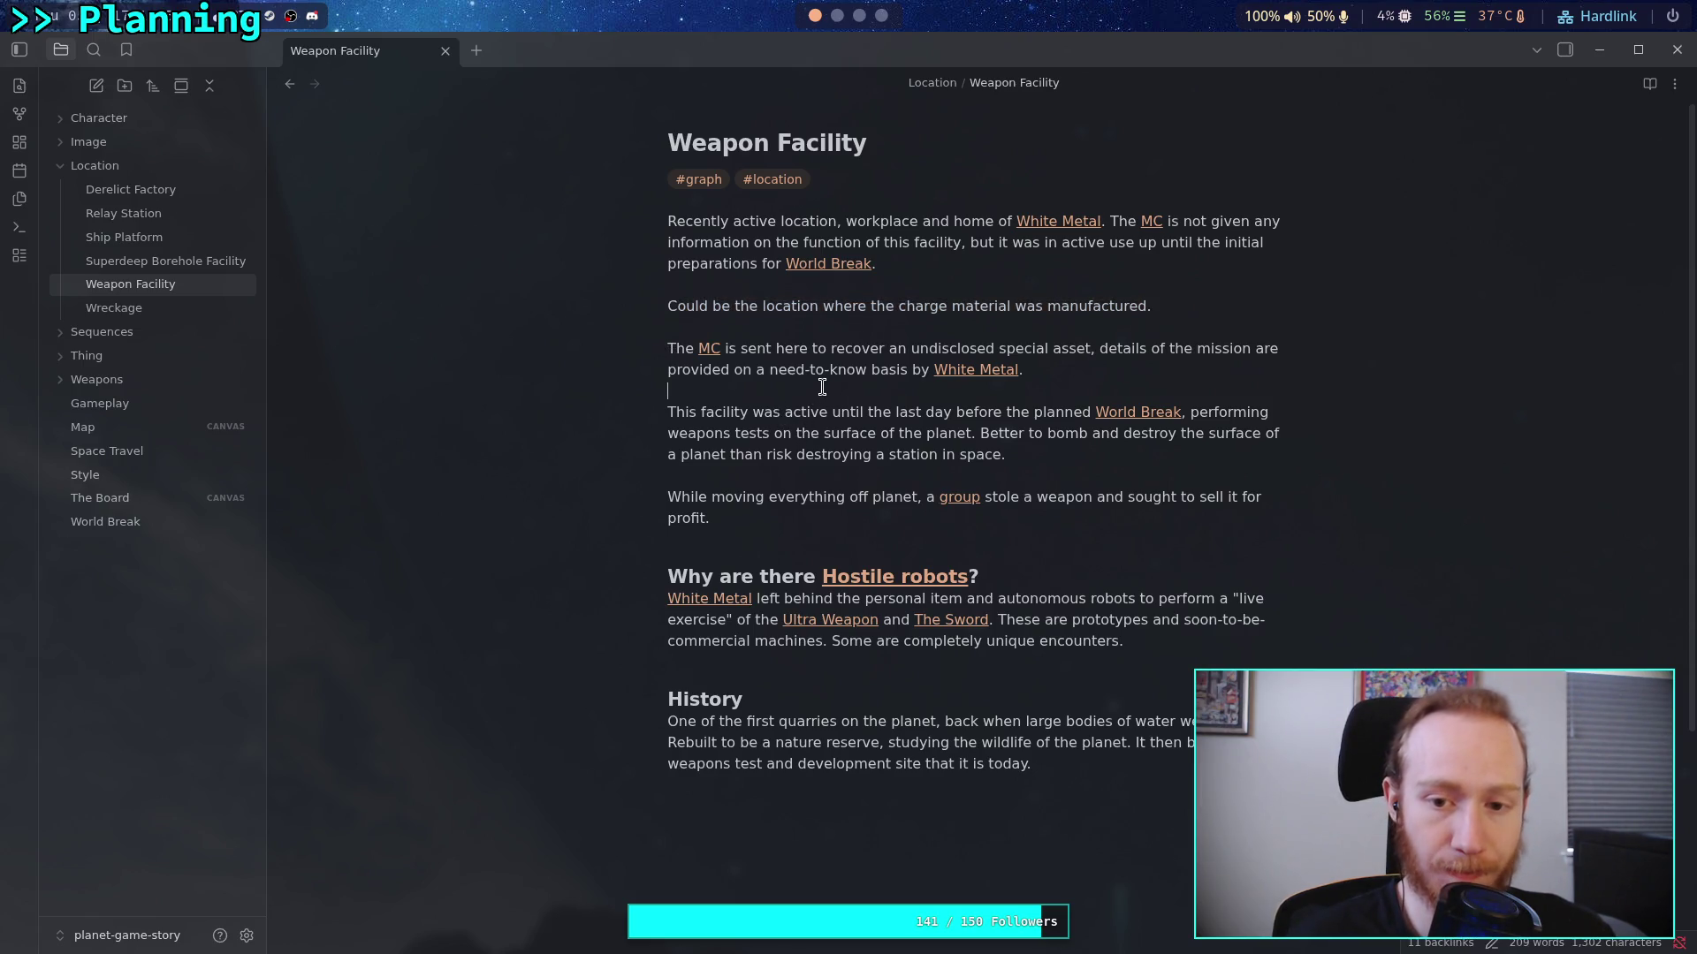
{"action": "left_click_drag", "start_coordinate": [1153, 307], "coordinate": [654, 311]}
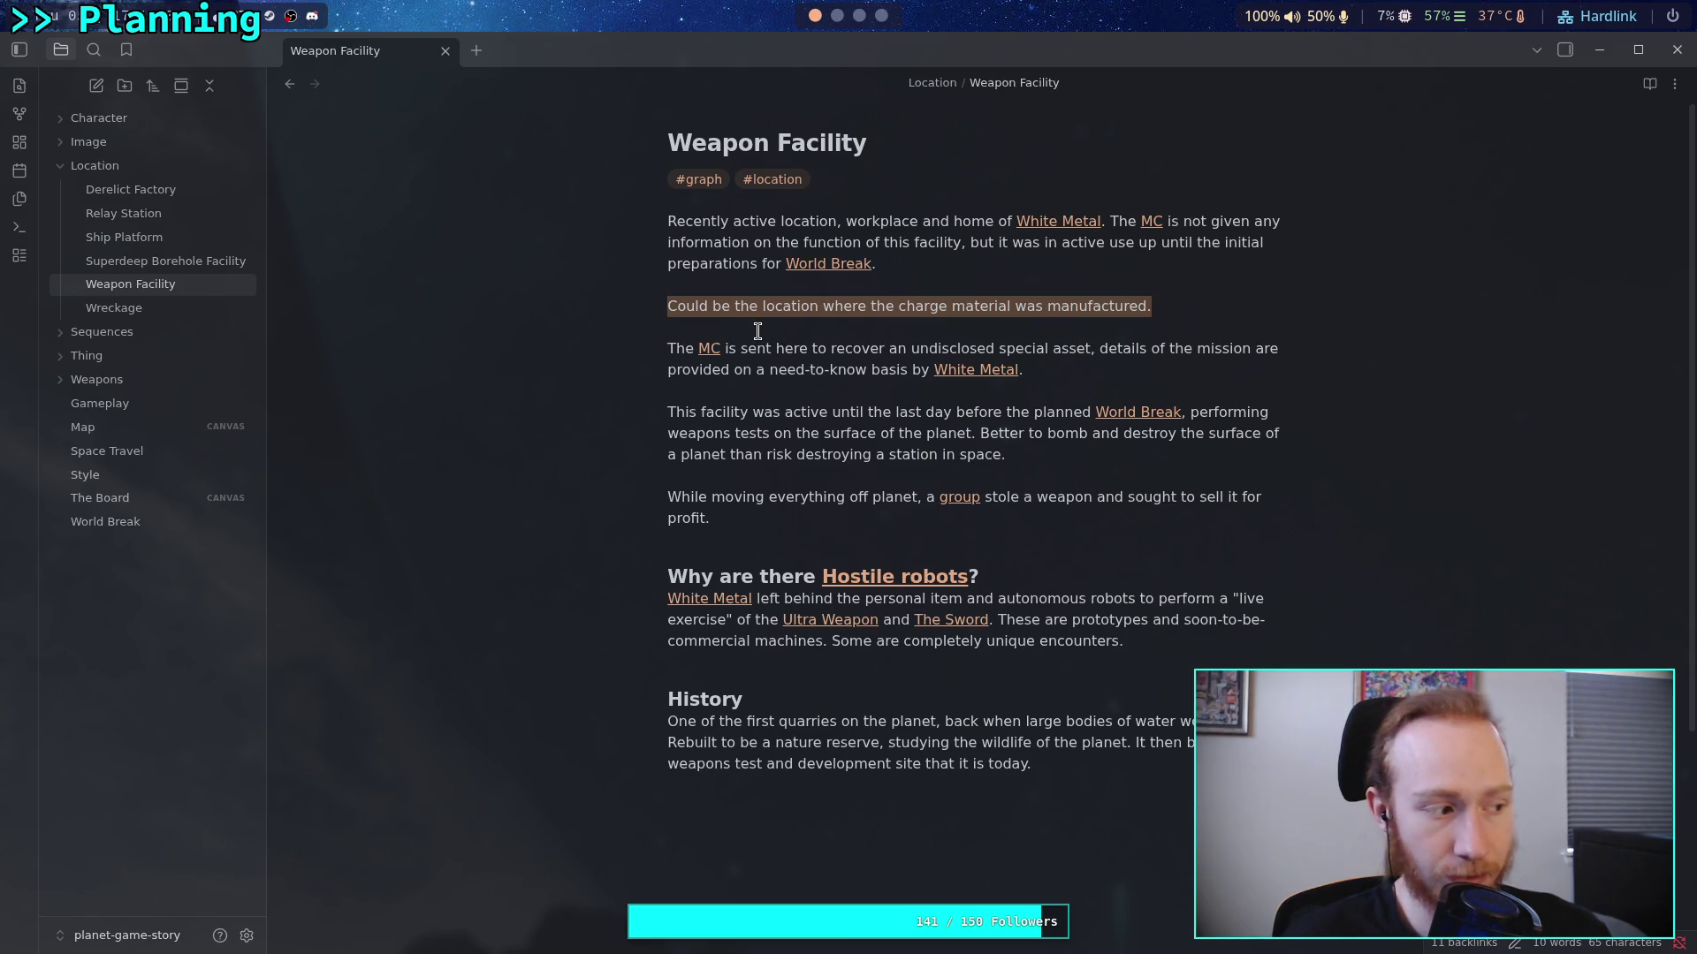
{"action": "left_click", "coordinate": [1105, 323]}
{"action": "mouse_move", "coordinate": [1164, 303]}
{"action": "left_mouse_down"}
{"action": "mouse_move", "coordinate": [668, 306]}
{"action": "mouse_move", "coordinate": [1164, 300]}
{"action": "left_mouse_up"}
{"action": "left_click", "coordinate": [667, 305]}
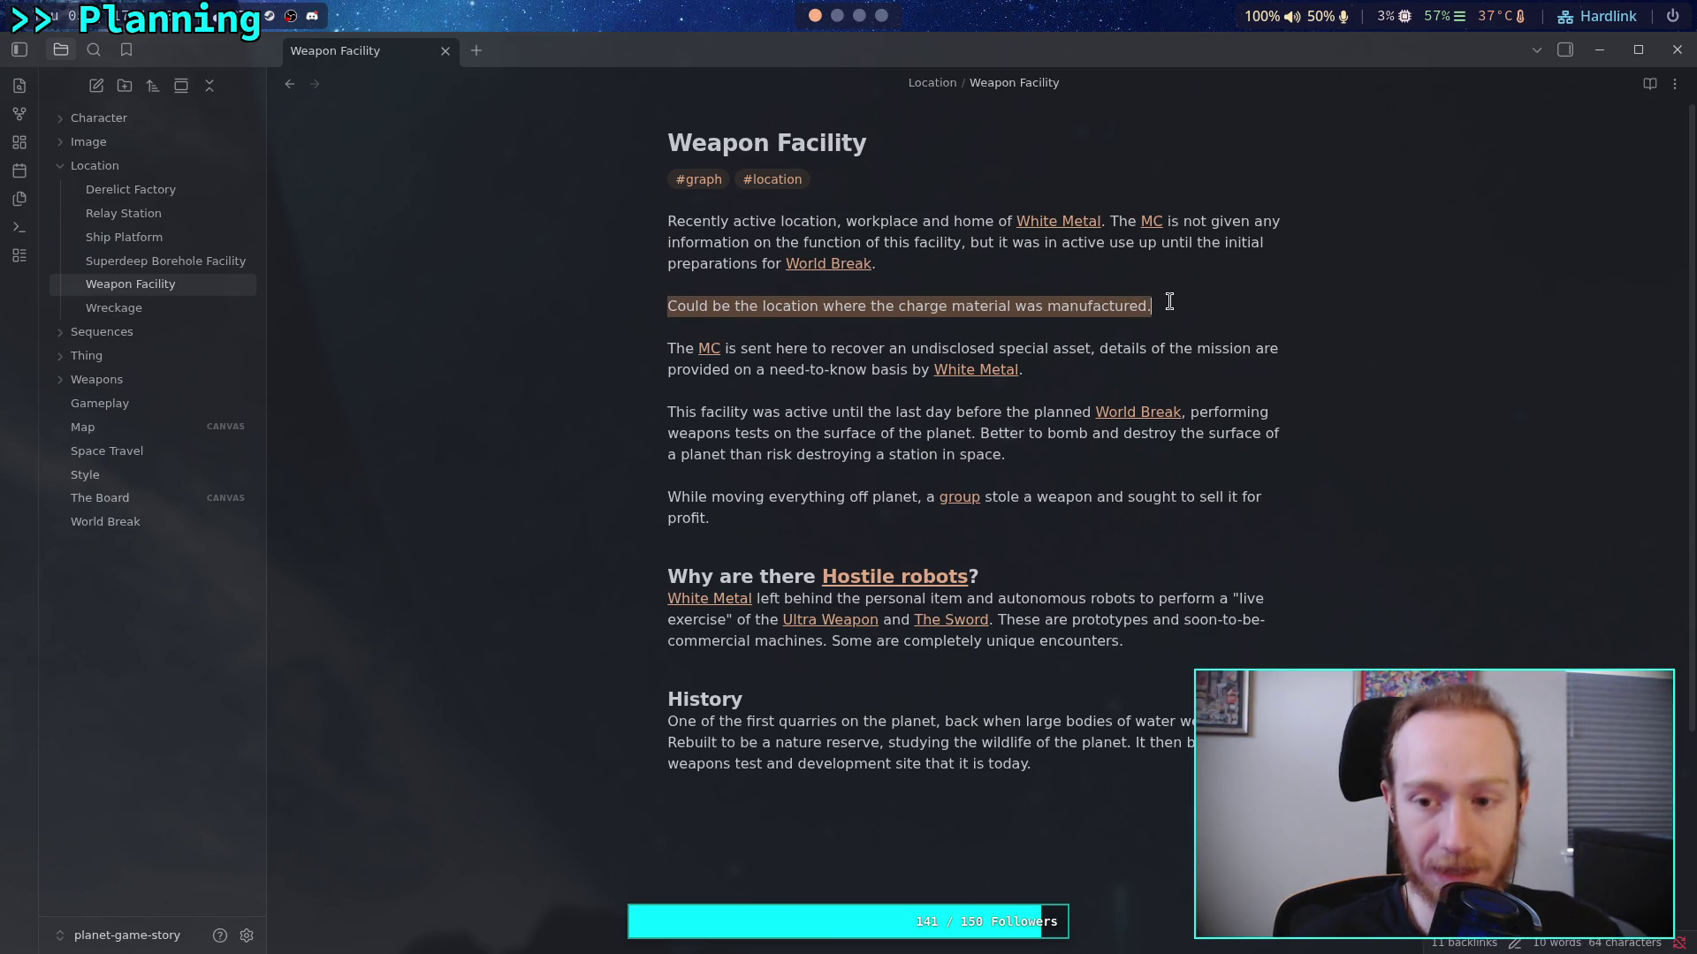
{"action": "left_click", "coordinate": [891, 320]}
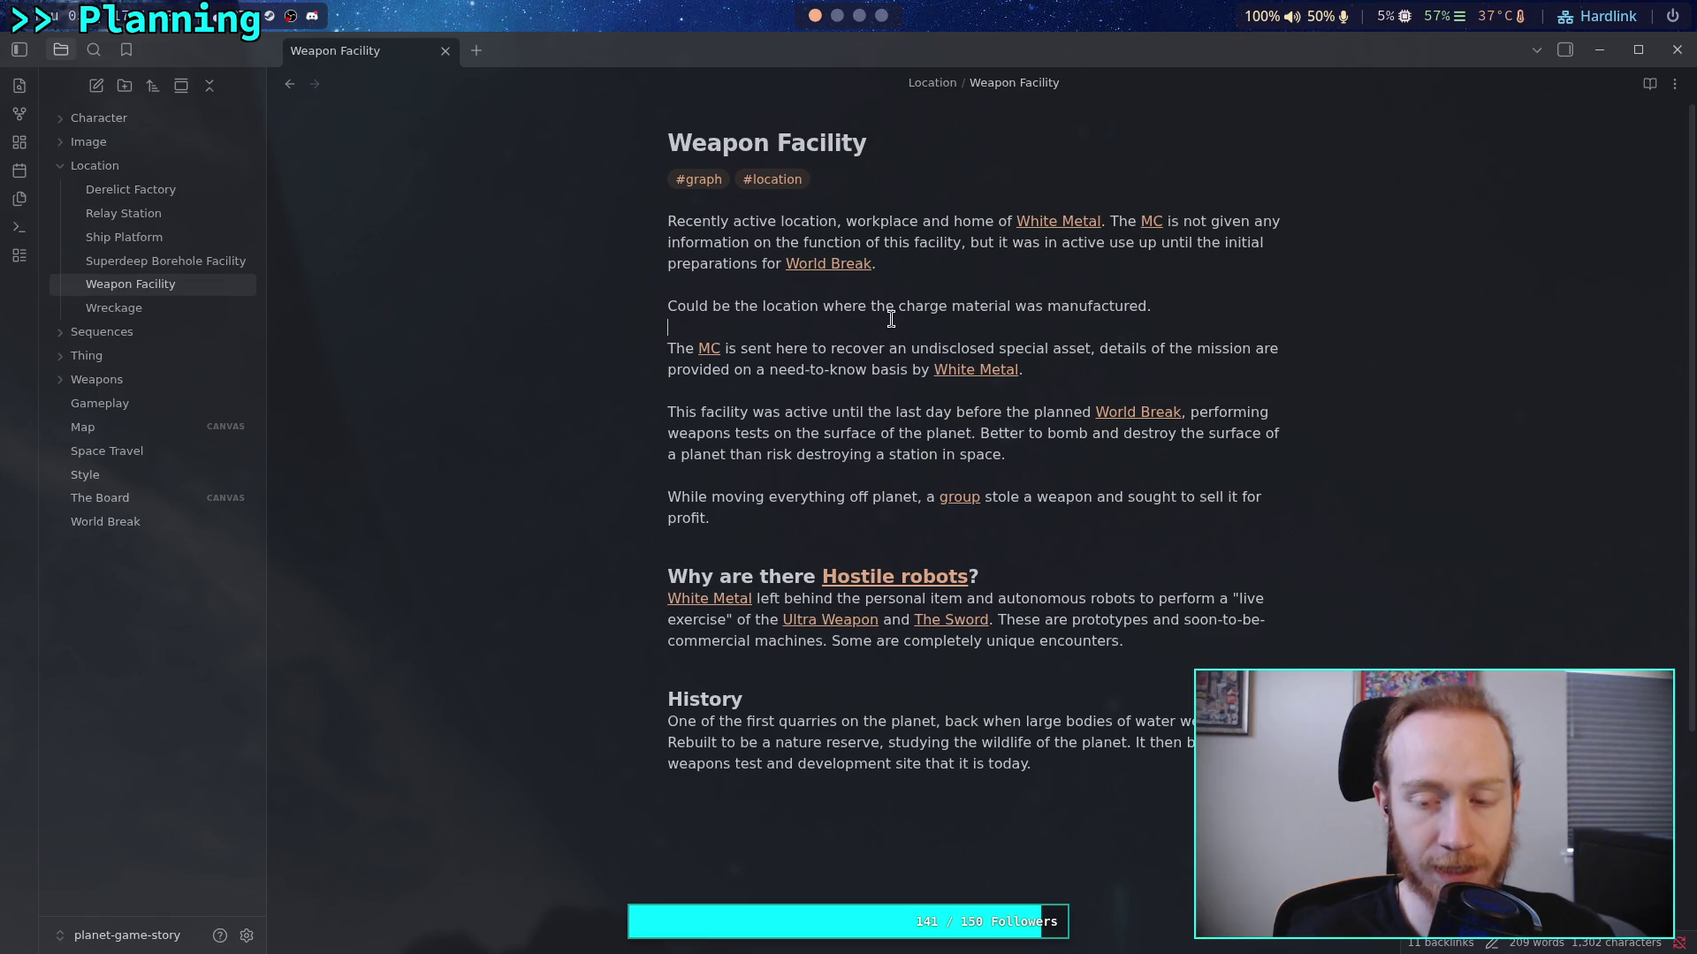
{"action": "left_click", "coordinate": [890, 319]}
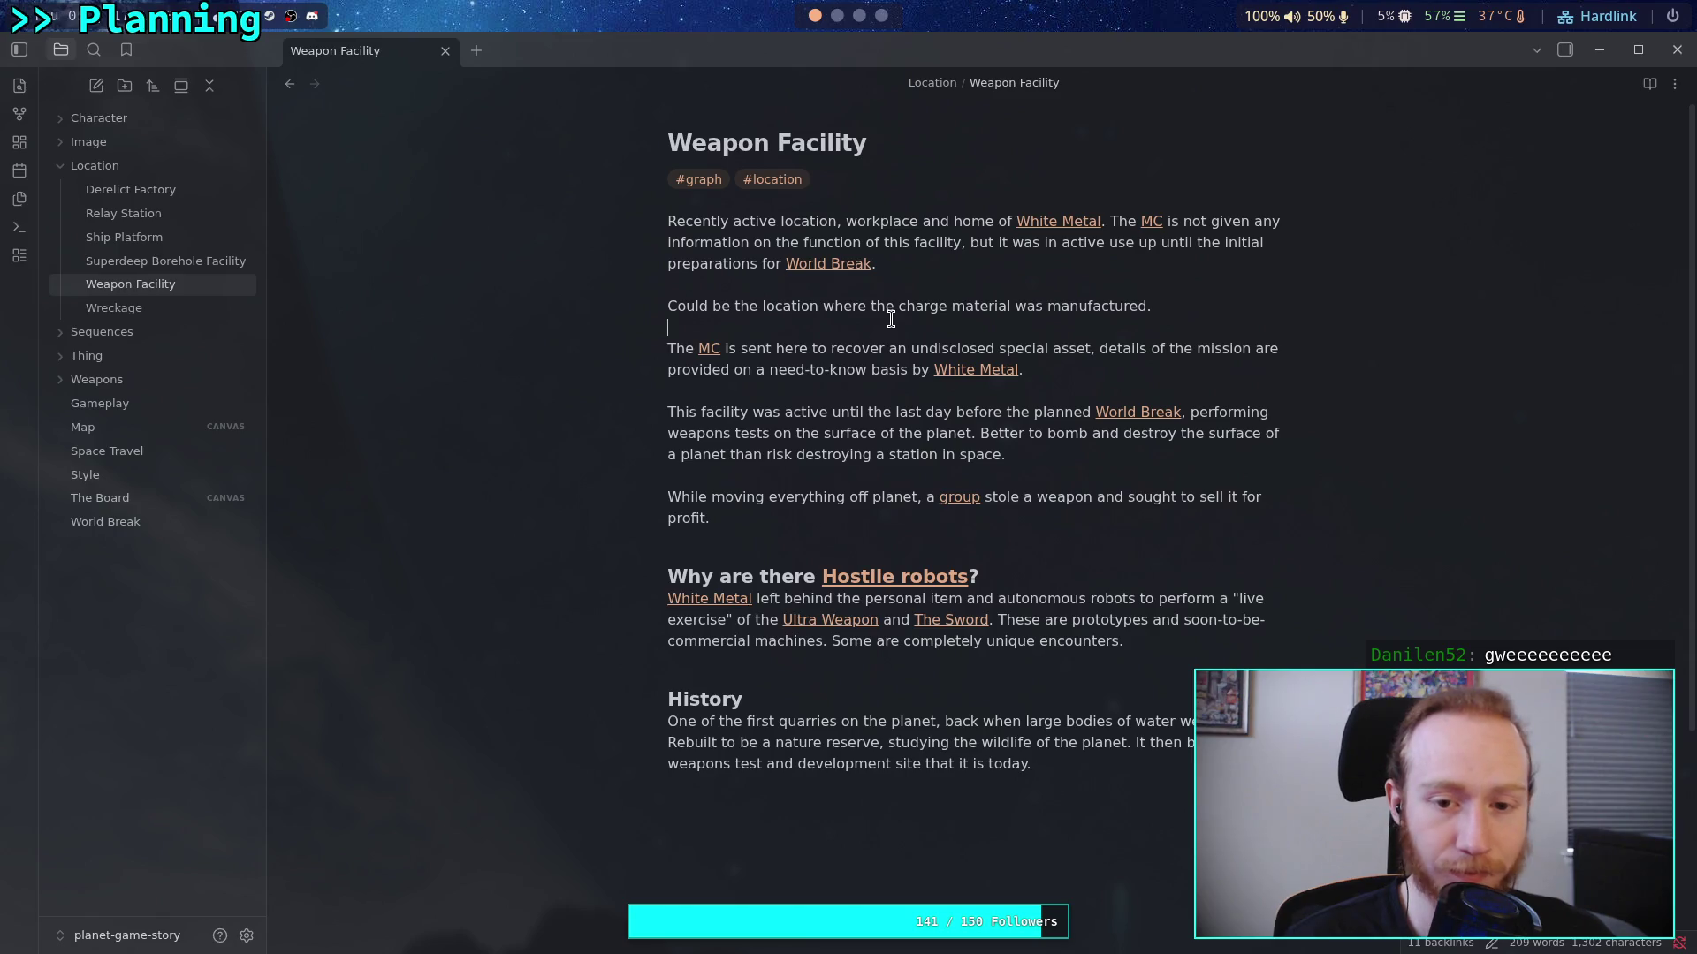
{"action": "mouse_move", "coordinate": [1158, 306]}
{"action": "left_mouse_down"}
{"action": "mouse_move", "coordinate": [659, 329]}
{"action": "mouse_move", "coordinate": [666, 307]}
{"action": "left_mouse_up"}
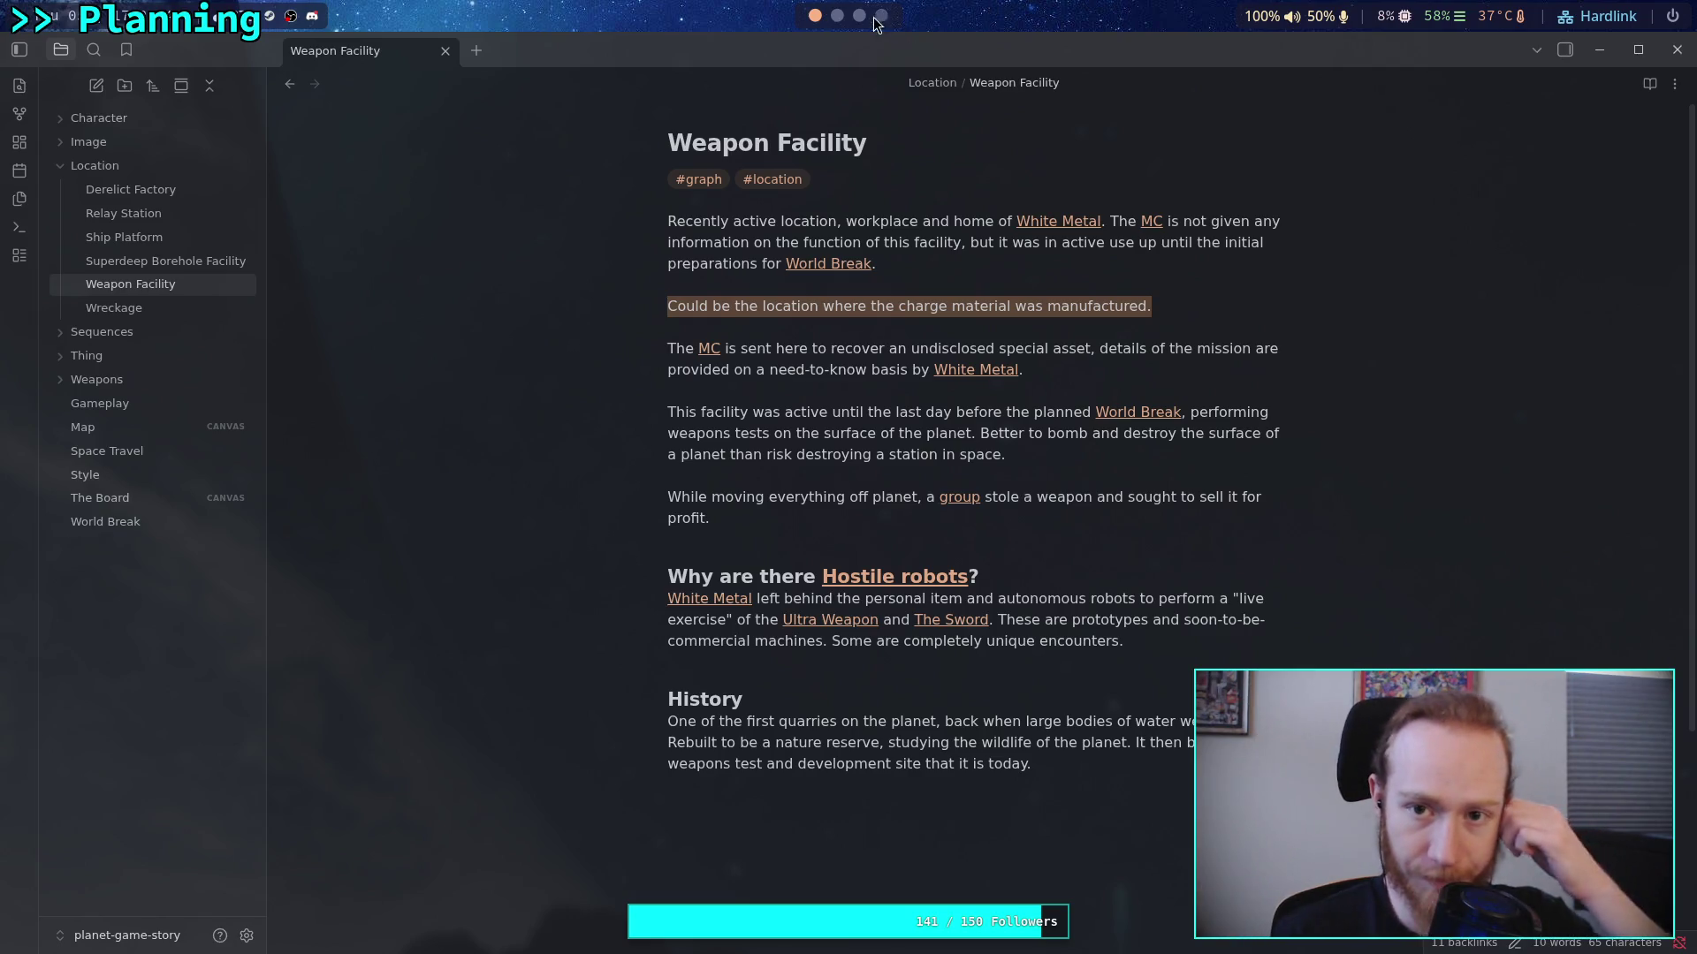
Reset the colours to black and white and make white the painting colour
{"action": "key", "text": "super+4"}
{"action": "left_click_drag", "start_coordinate": [801, 571], "coordinate": [776, 447]}
{"action": "left_click_drag", "start_coordinate": [811, 522], "coordinate": [822, 505]}
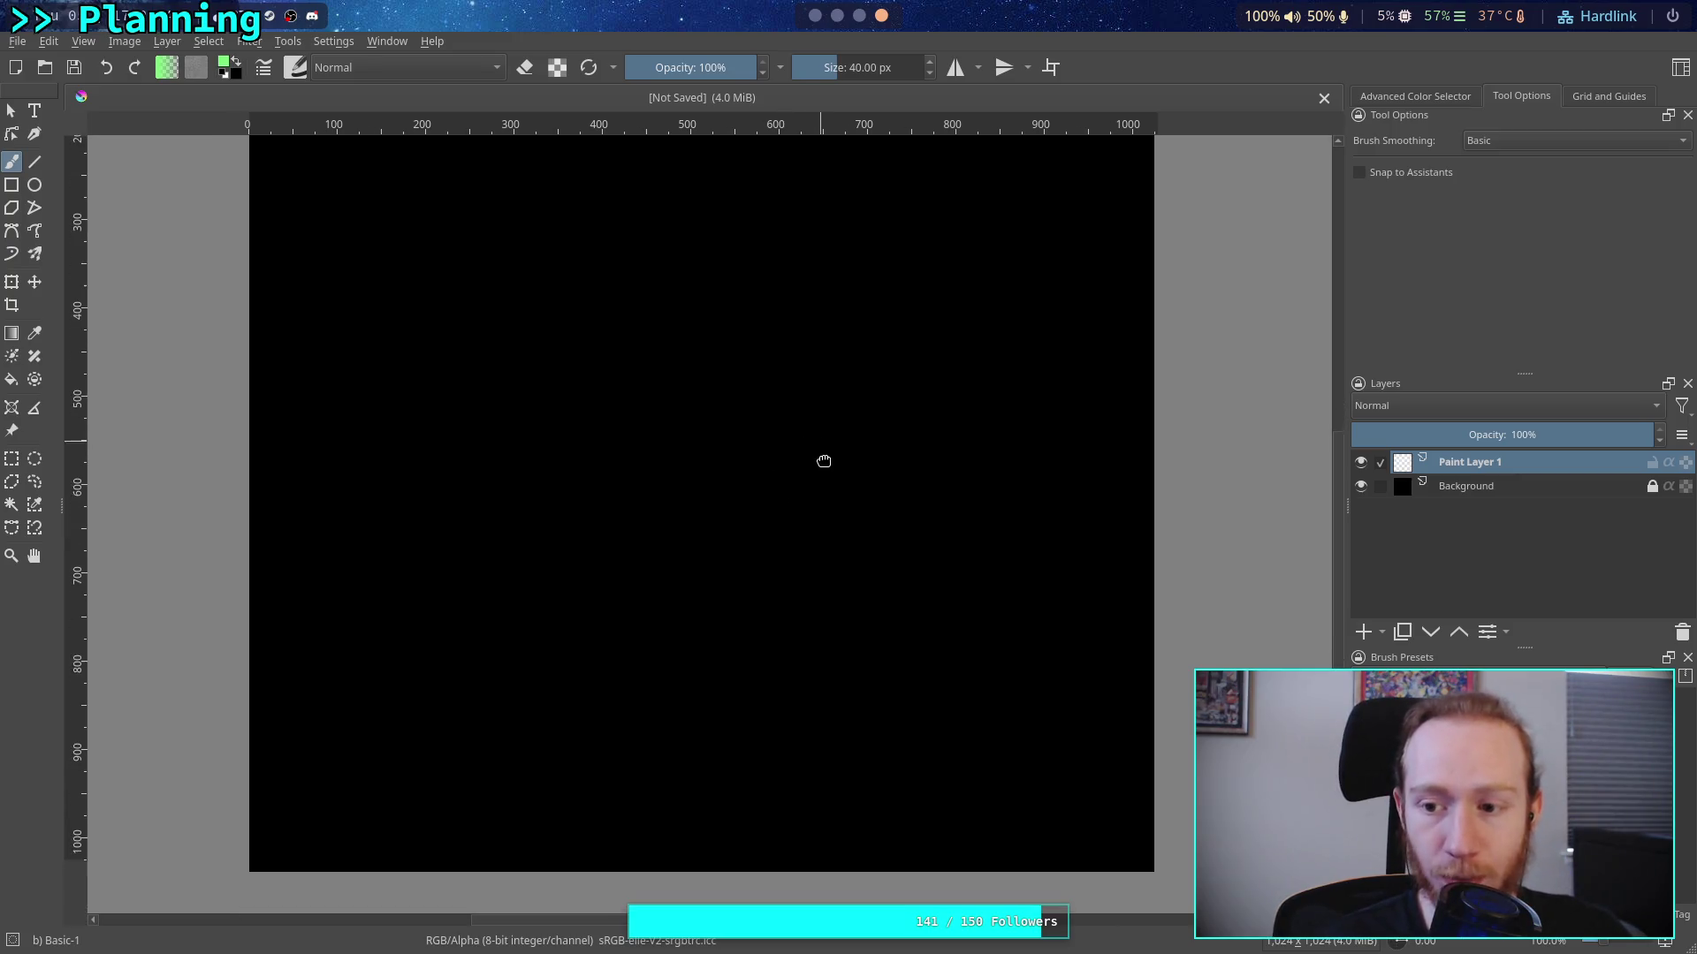
{"action": "left_click", "coordinate": [228, 79]}
{"action": "left_click", "coordinate": [236, 61]}
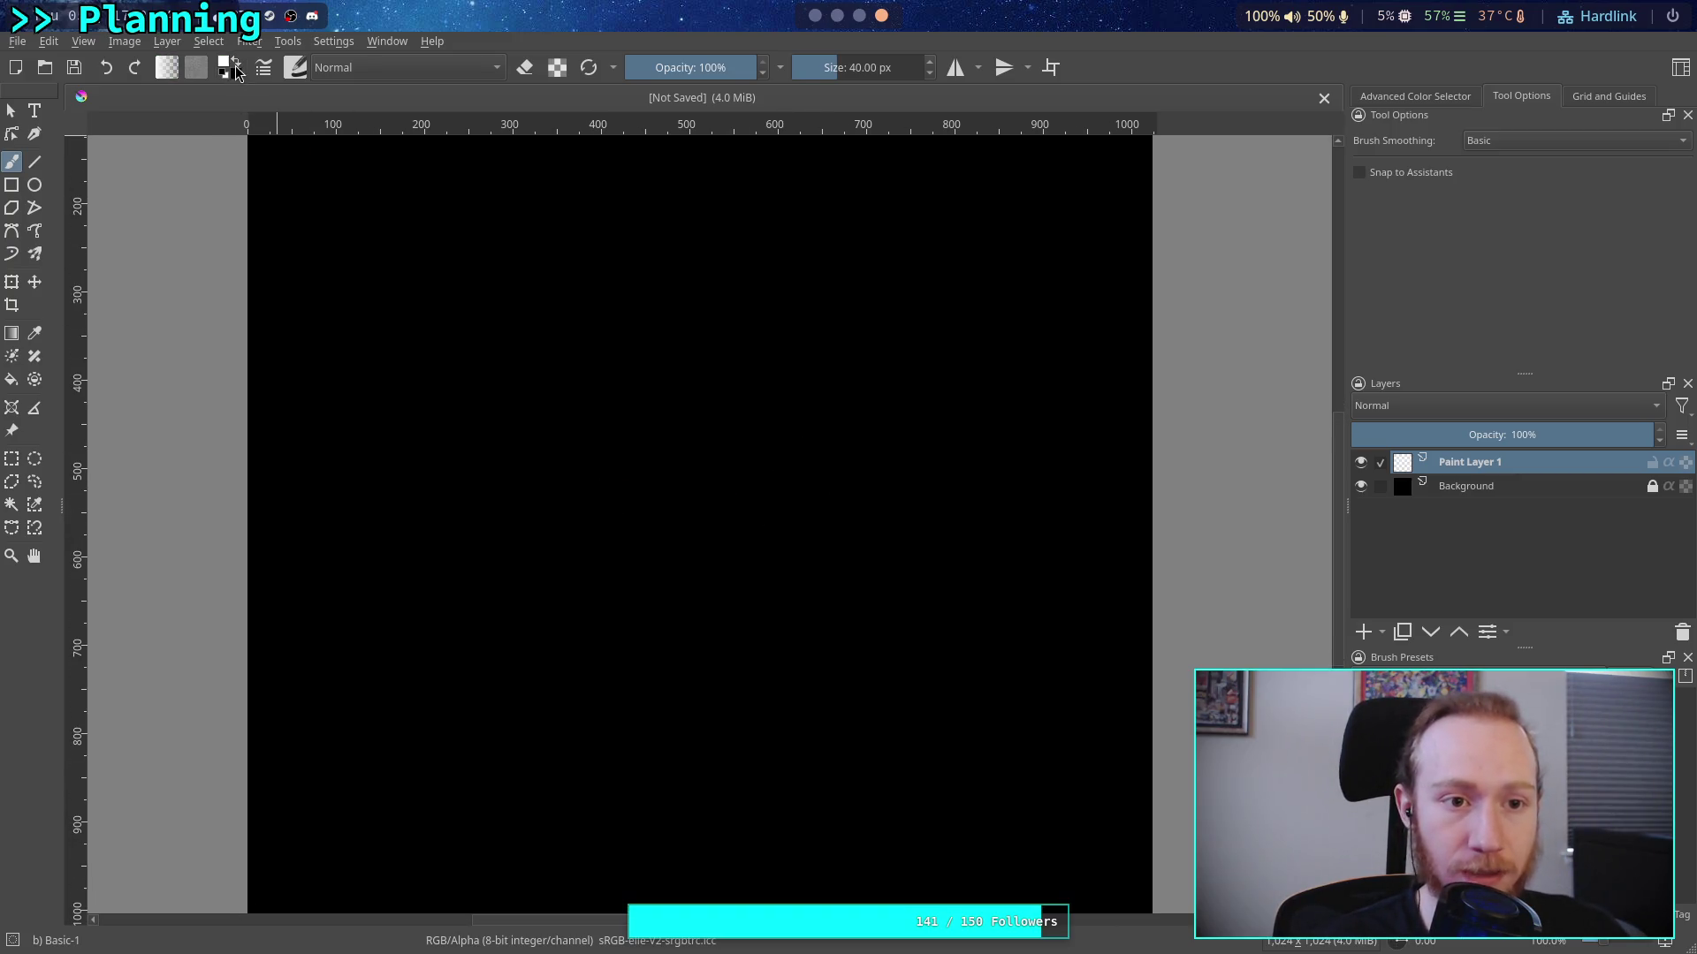
Set the brush size to 2 px in the pop-up palette
{"action": "right_click", "coordinate": [633, 391]}
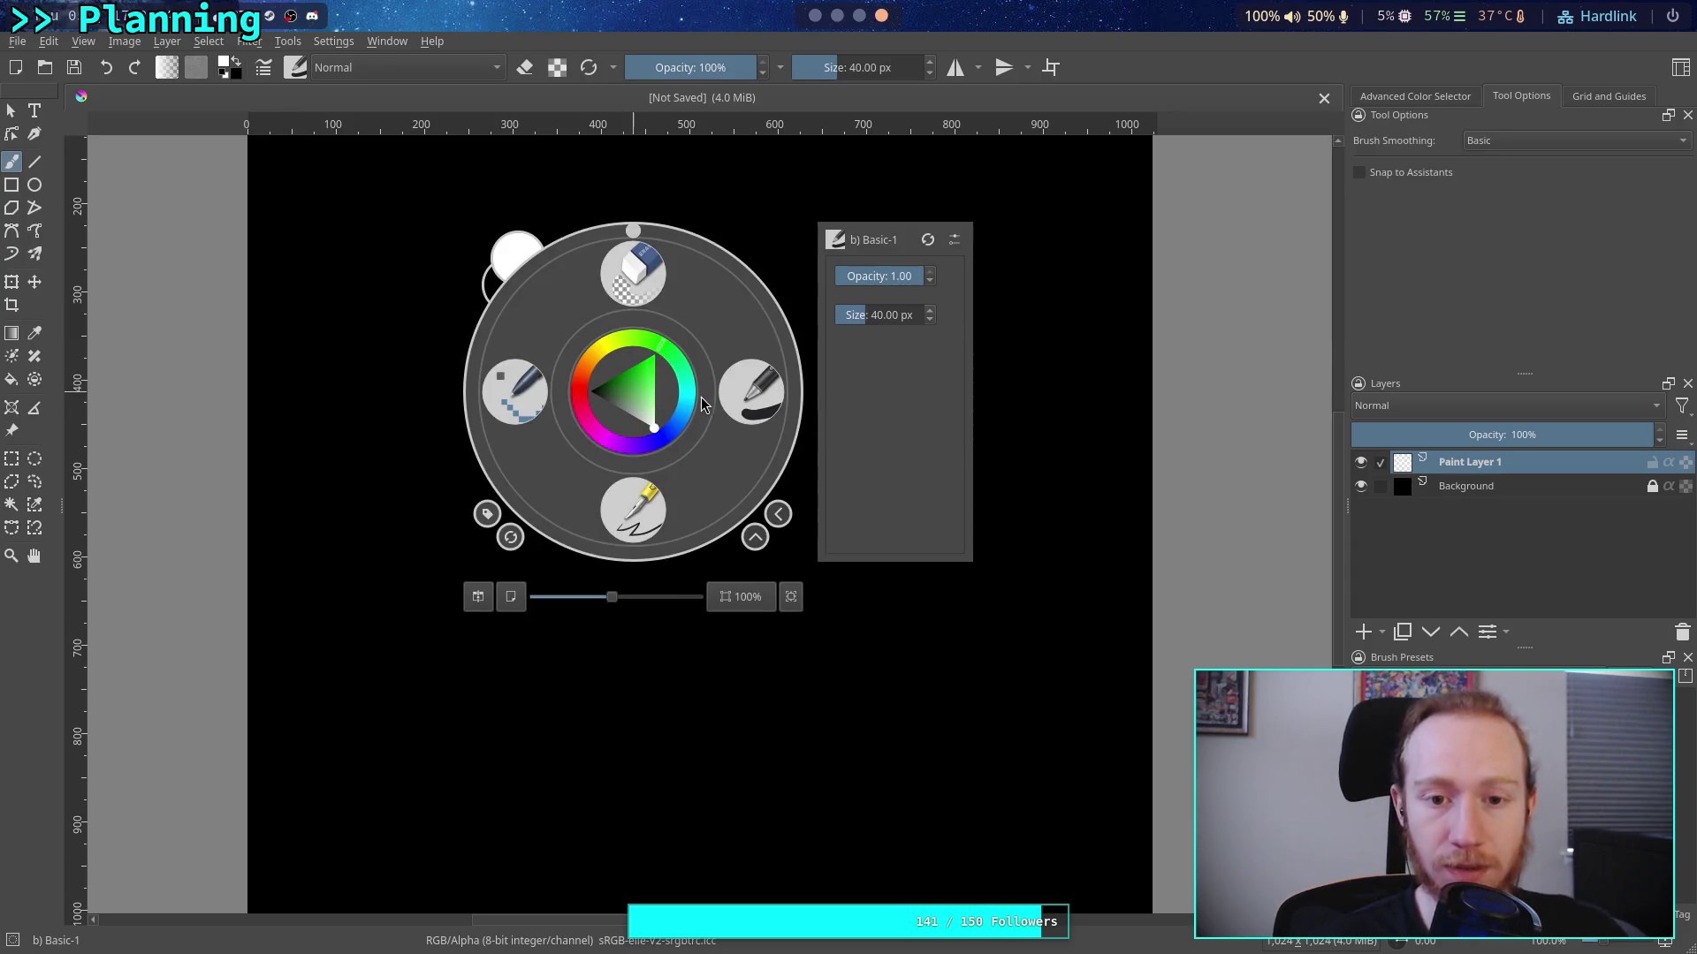
{"action": "left_click", "coordinate": [878, 312]}
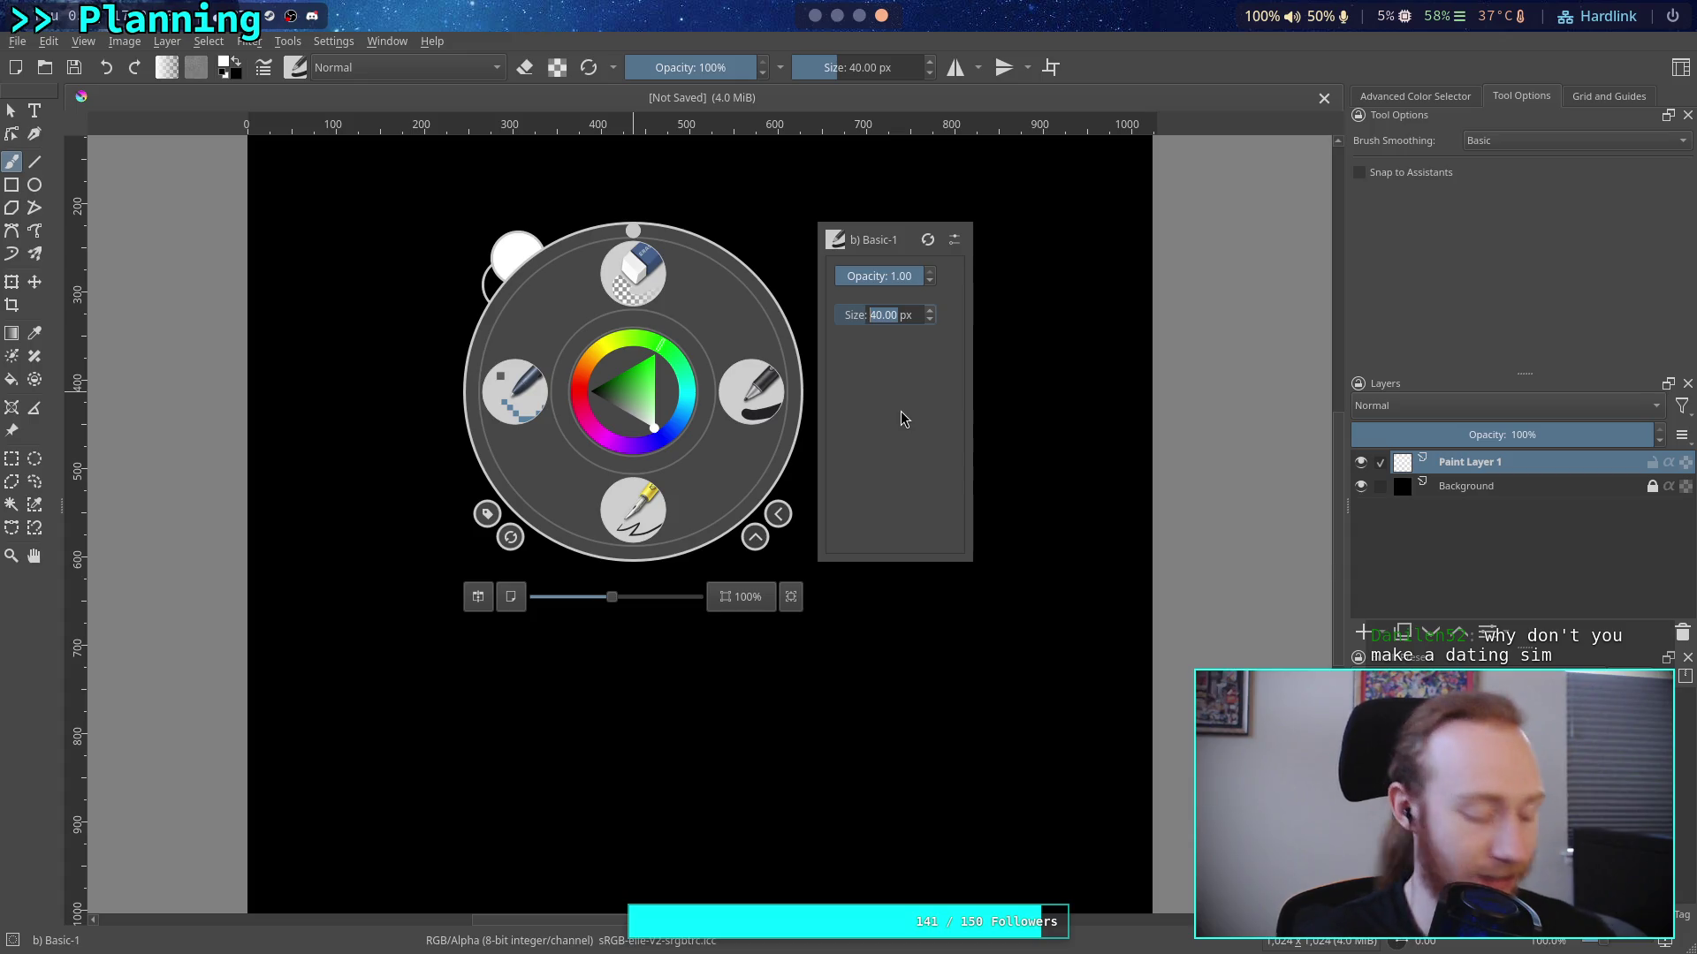
{"action": "type", "text": "2"}
{"action": "key", "text": "Return"}
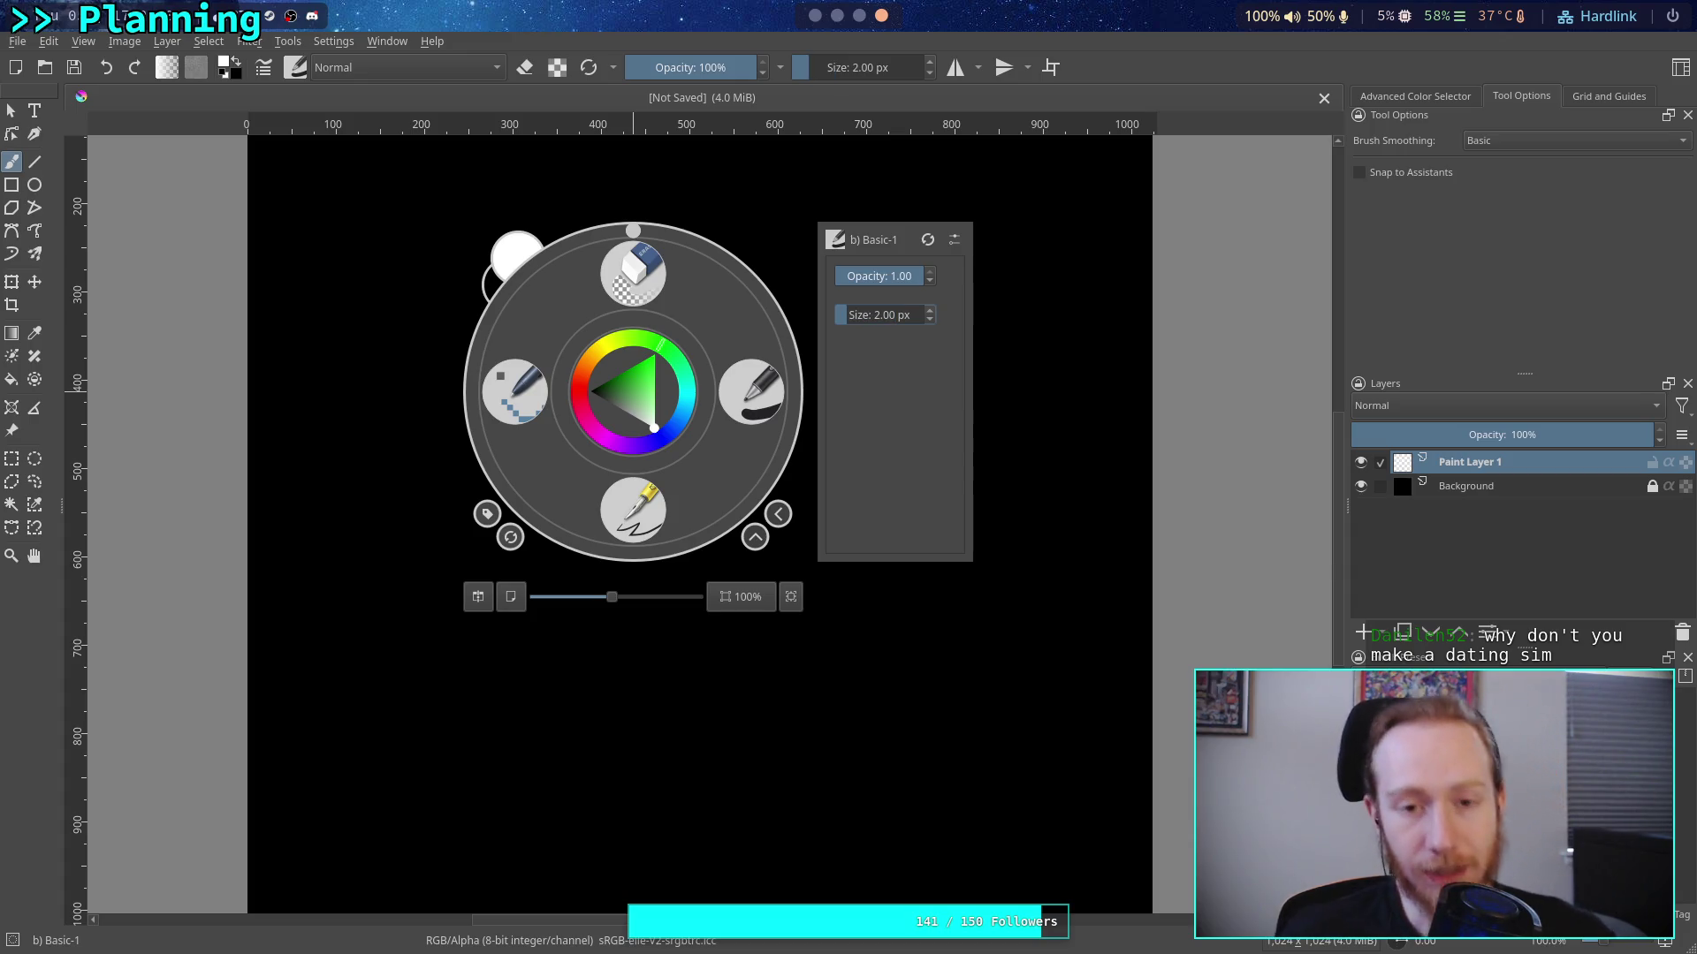
{"action": "left_click", "coordinate": [1240, 470]}
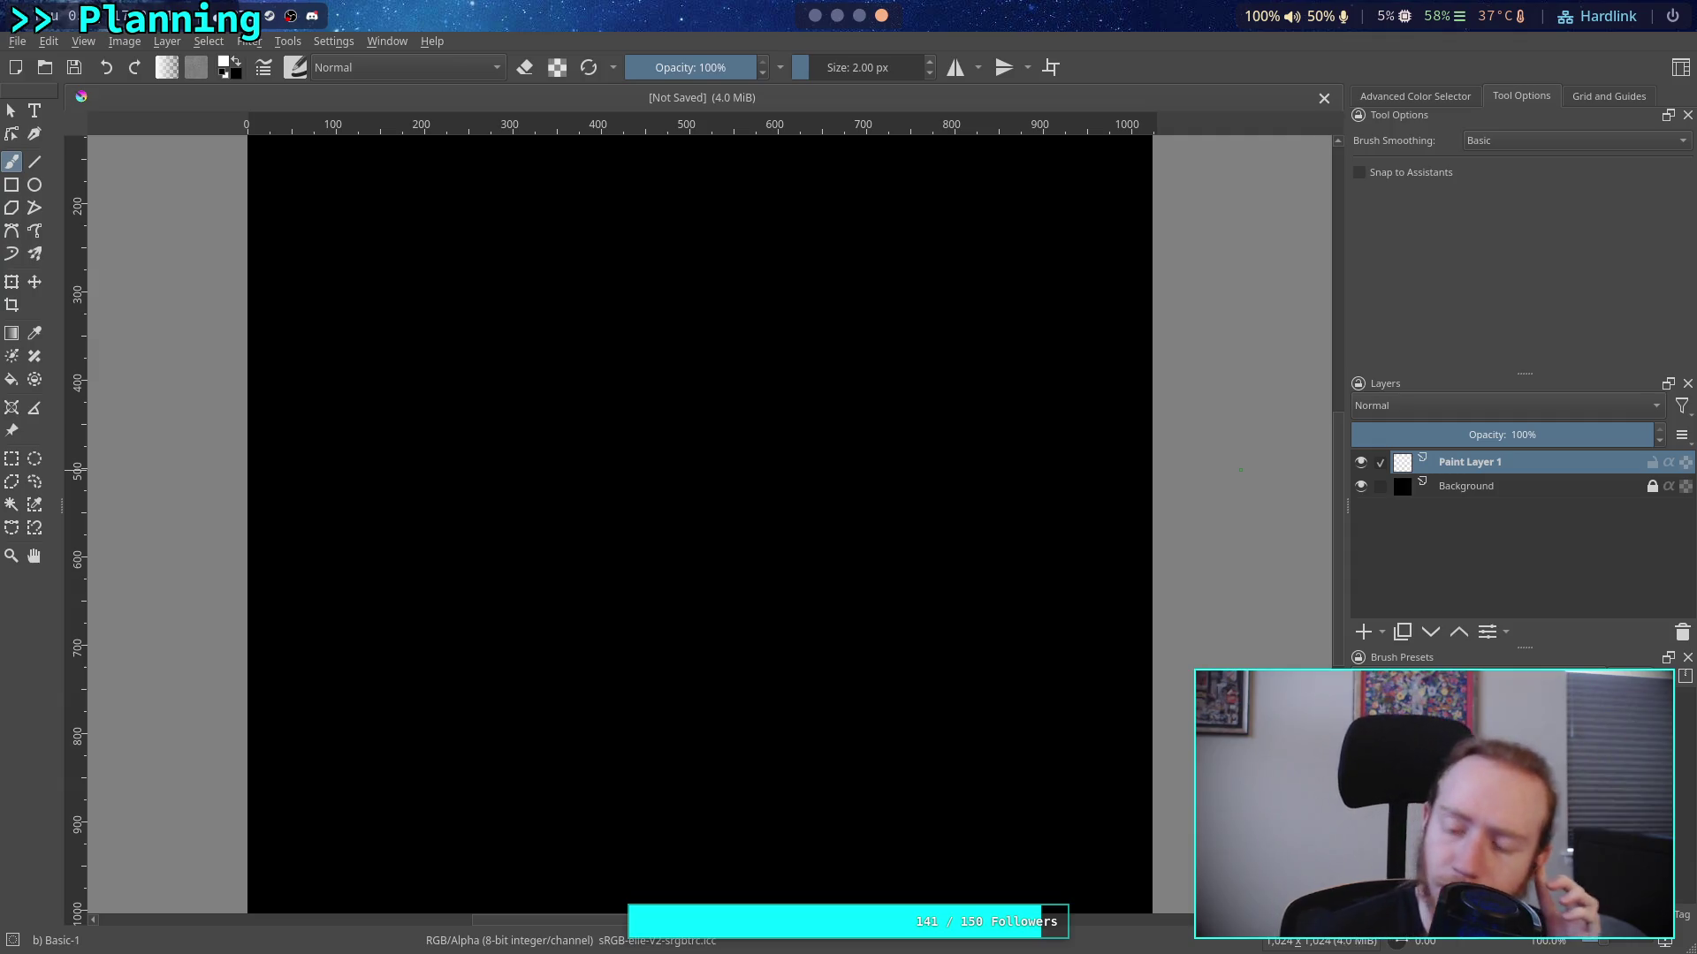
Switch to the 'u) Pixel Art' brush preset with the / shortcut
{"action": "key", "text": "slash"}
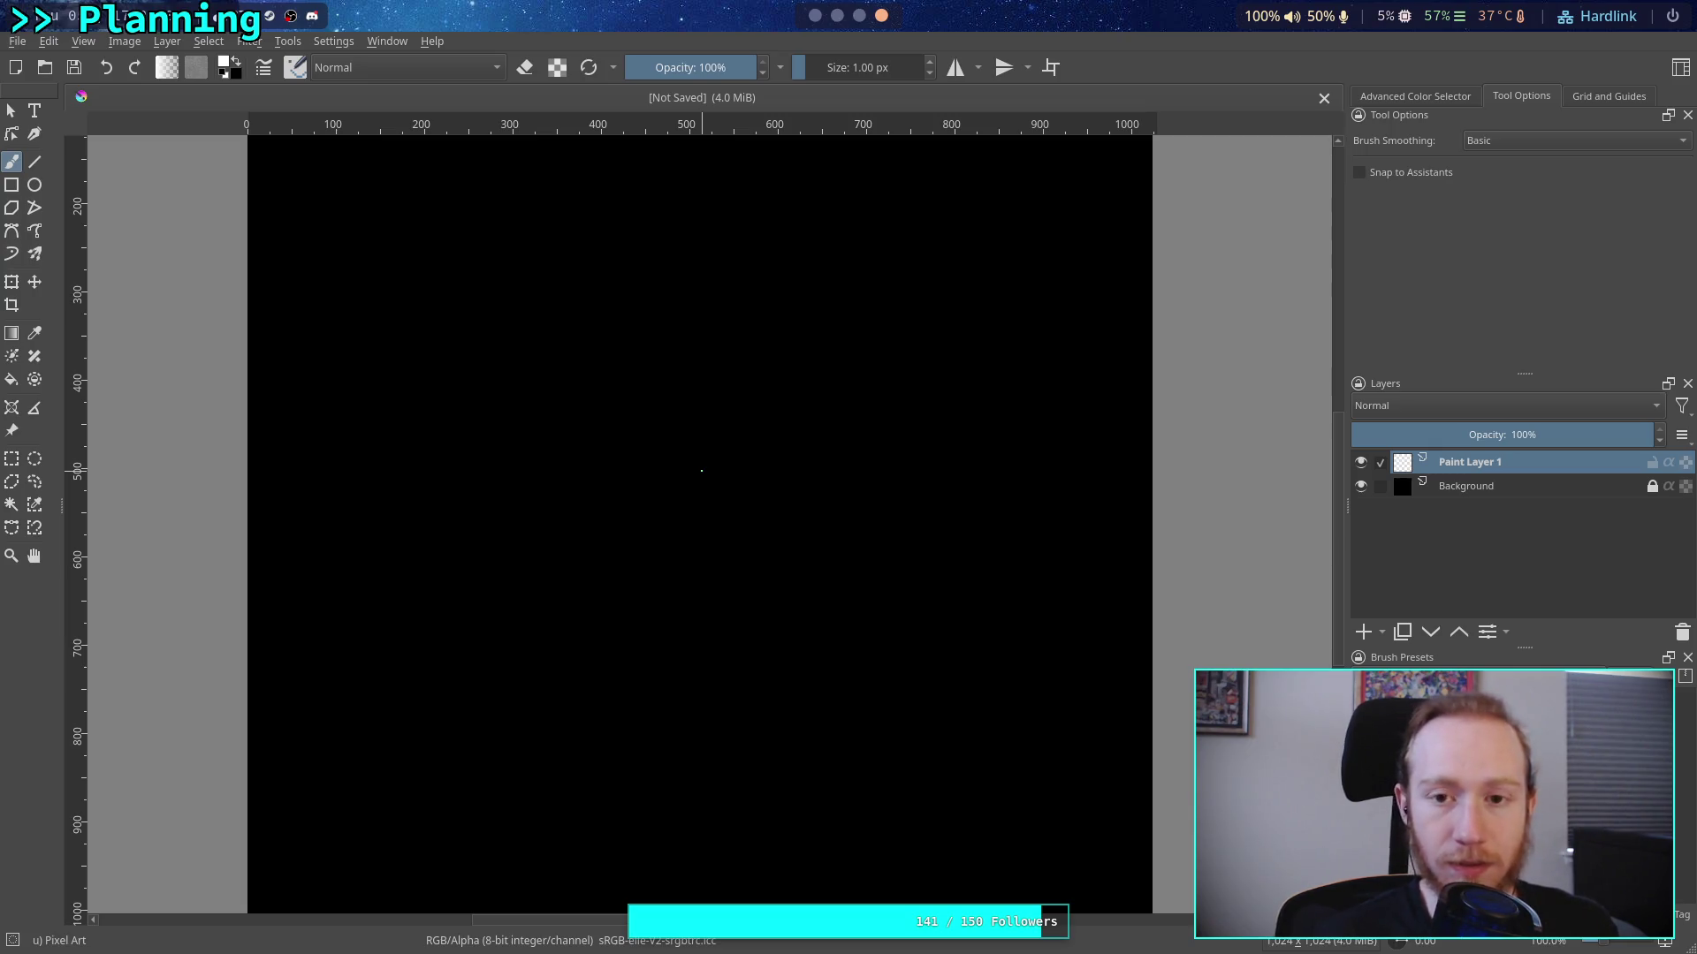
Raise the brush to 2 px, zoom to 200% and reselect the Pixel Art preset
{"action": "left_click", "coordinate": [931, 63]}
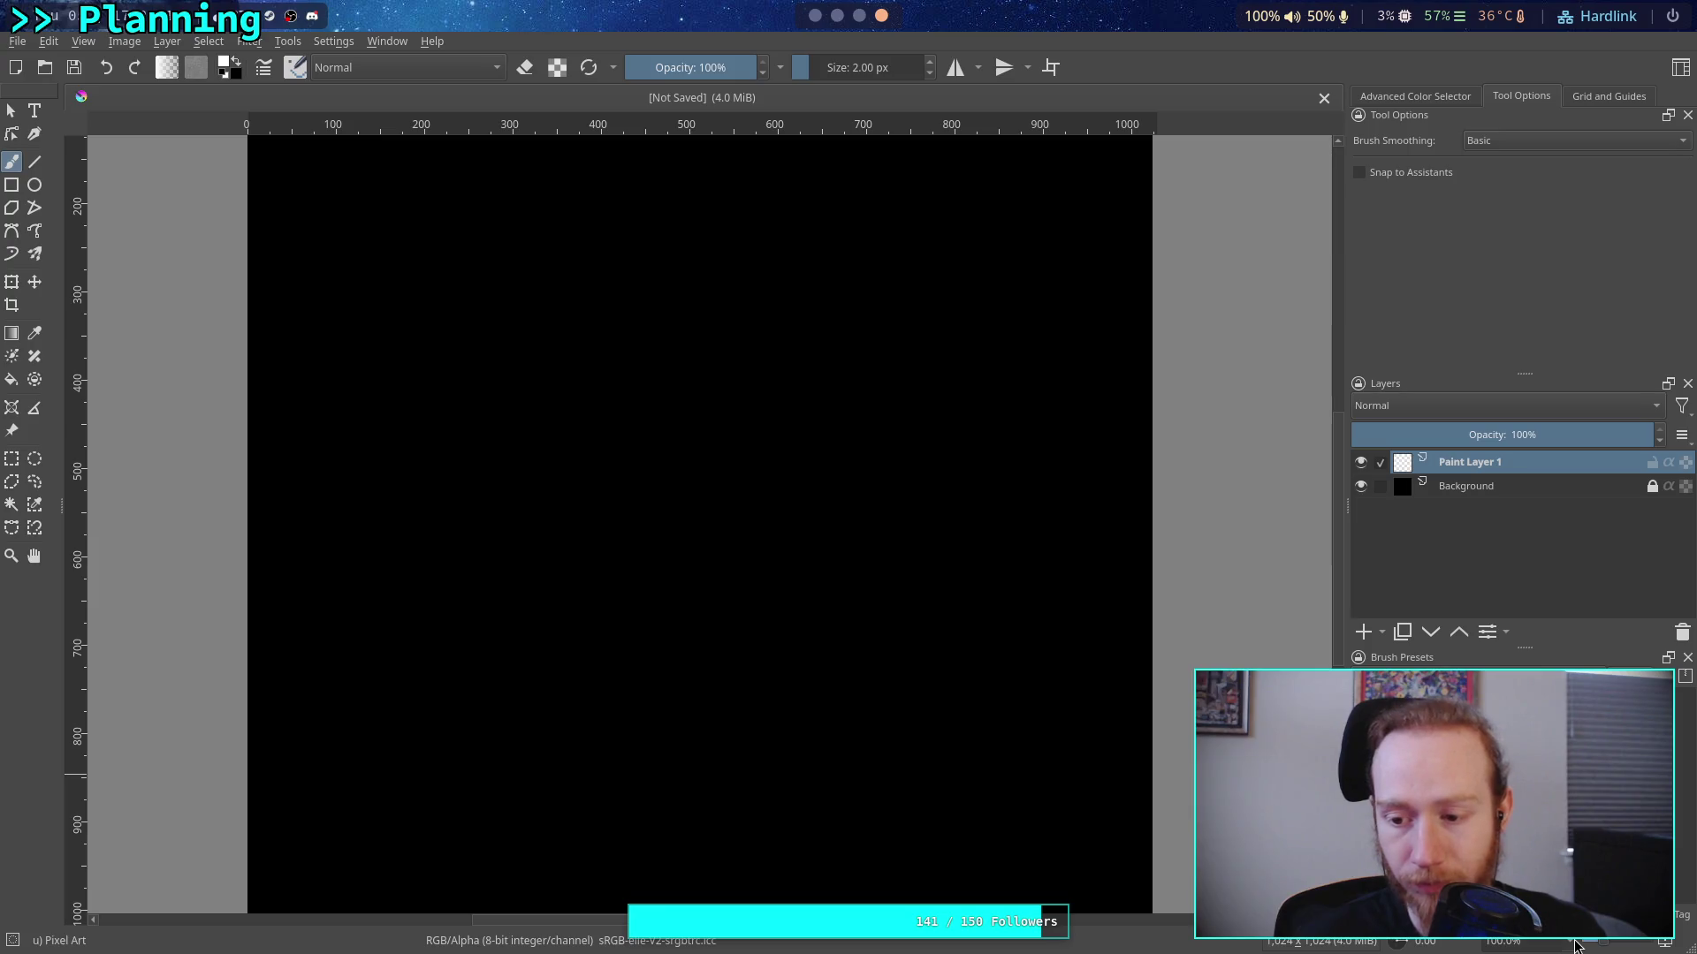
{"action": "key", "text": "plus"}
{"action": "key", "text": "plus"}
{"action": "key", "text": "slash"}
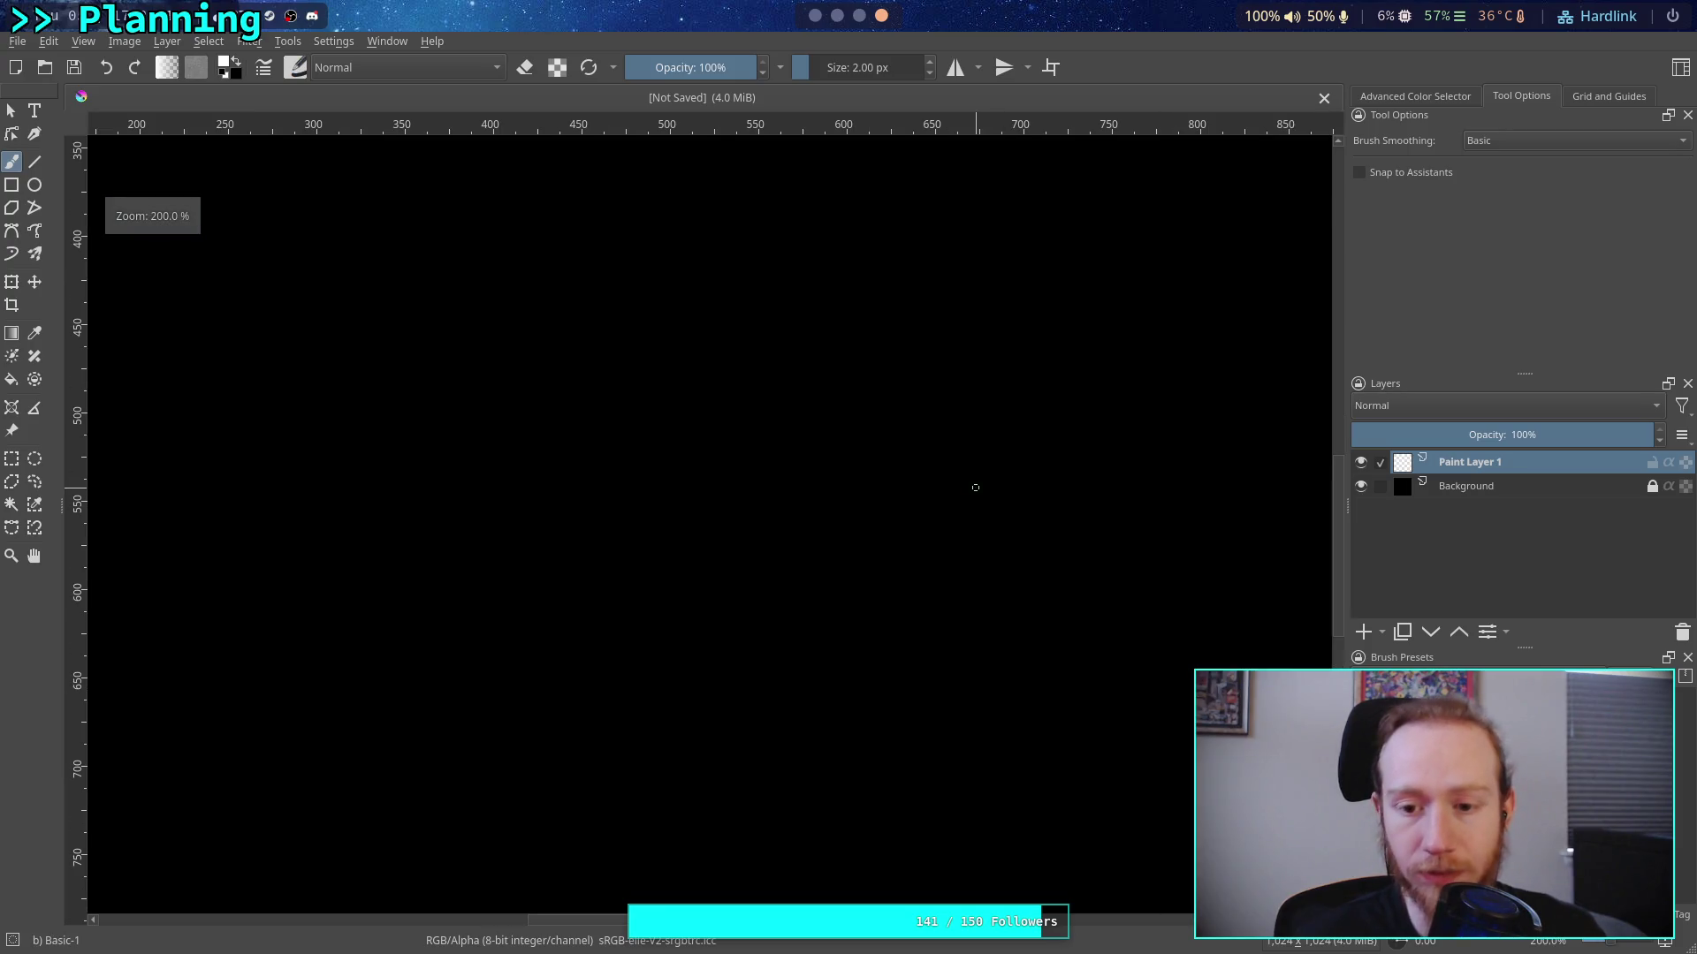
{"action": "key", "text": "slash"}
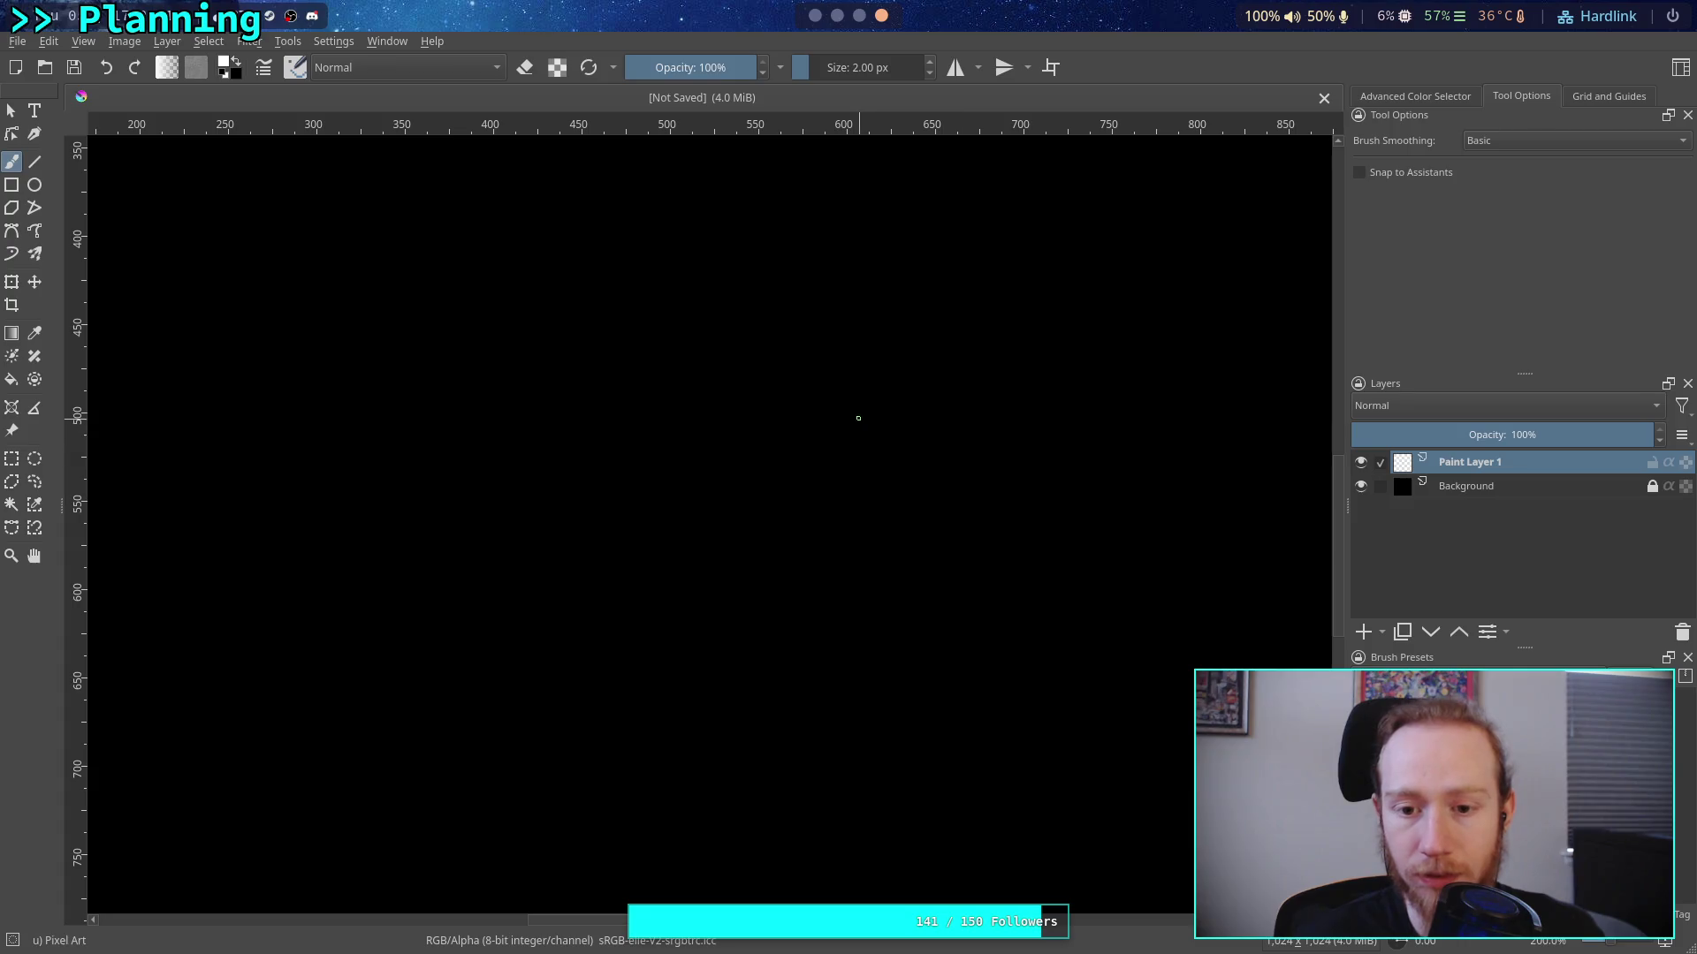
Draw a freehand loop near the centre and short vertical strokes above and left
{"action": "mouse_move", "coordinate": [842, 406]}
{"action": "left_mouse_down"}
{"action": "mouse_move", "coordinate": [906, 378]}
{"action": "mouse_move", "coordinate": [880, 380]}
{"action": "left_mouse_up"}
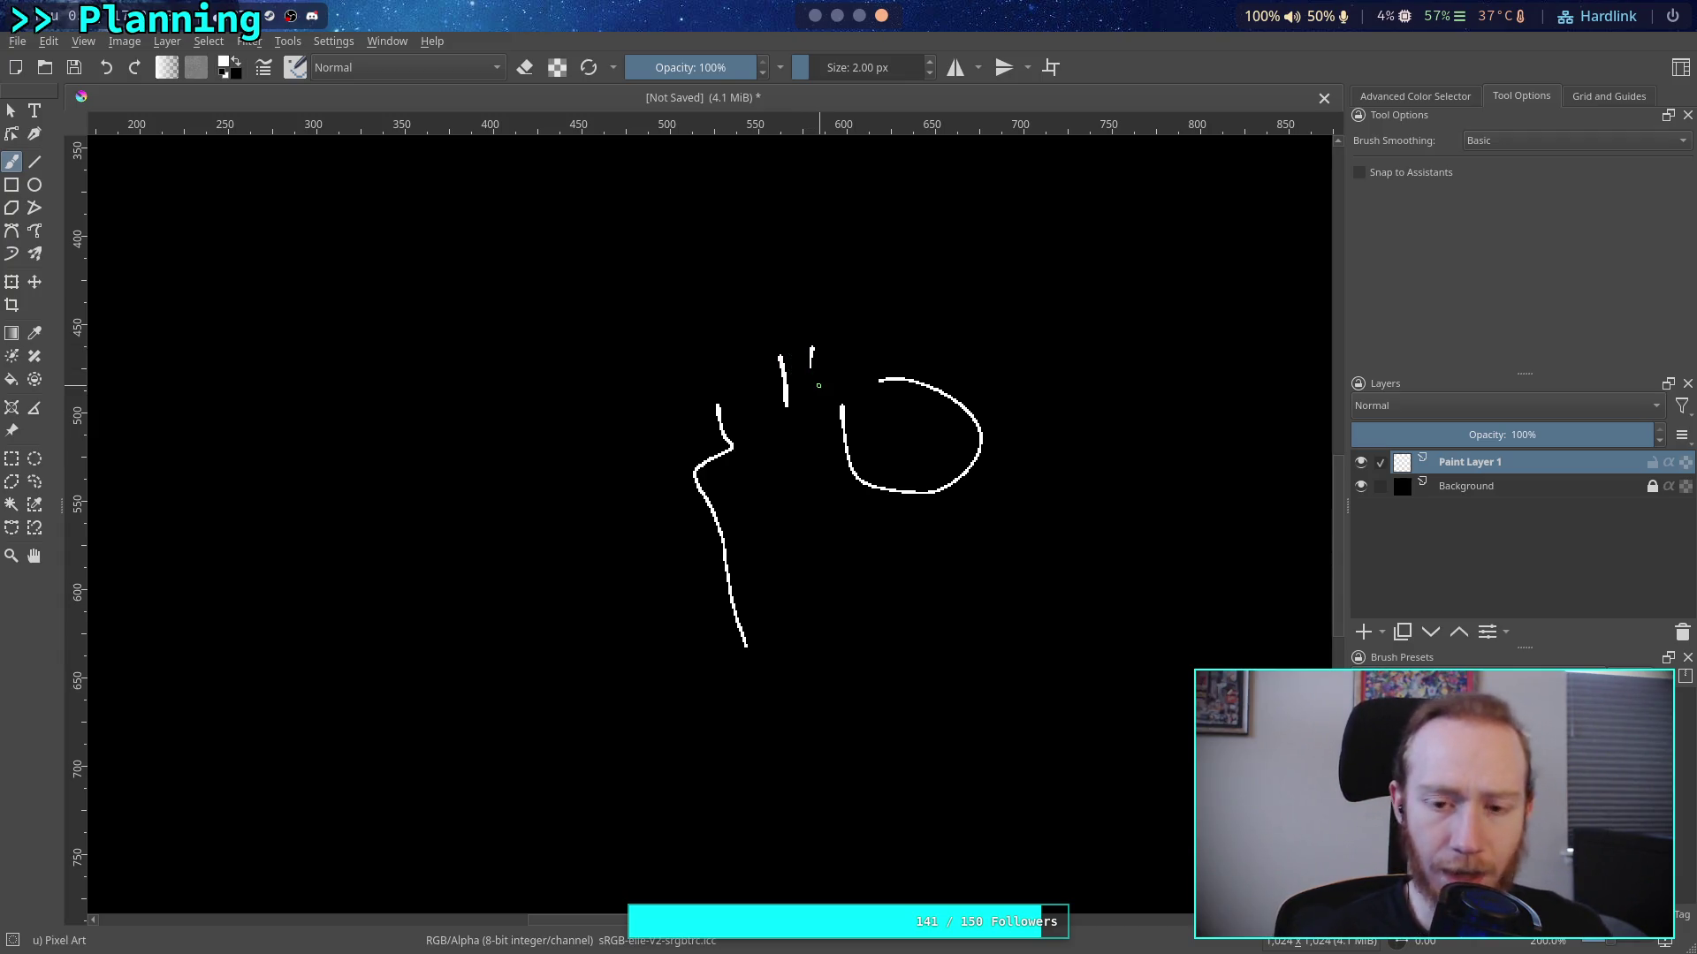
{"action": "left_click_drag", "start_coordinate": [829, 283], "coordinate": [827, 335]}
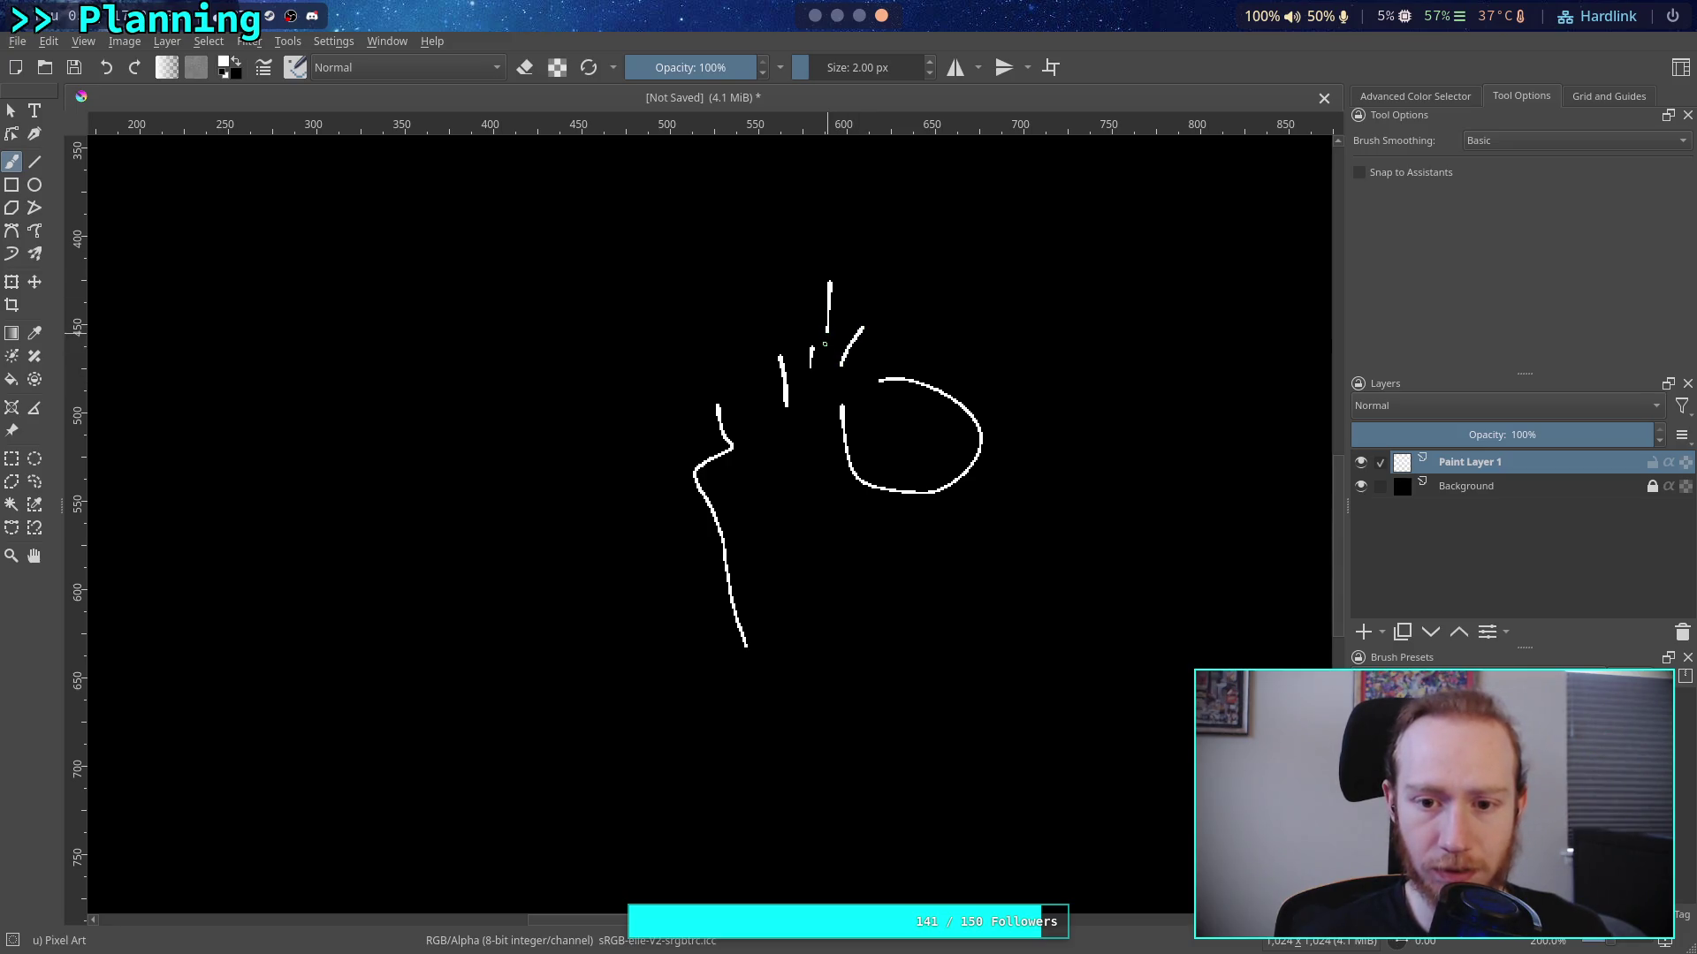
{"action": "left_click_drag", "start_coordinate": [765, 289], "coordinate": [759, 344]}
{"action": "mouse_move", "coordinate": [676, 295]}
{"action": "left_mouse_down"}
{"action": "mouse_move", "coordinate": [664, 394]}
{"action": "mouse_move", "coordinate": [680, 596]}
{"action": "left_mouse_up"}
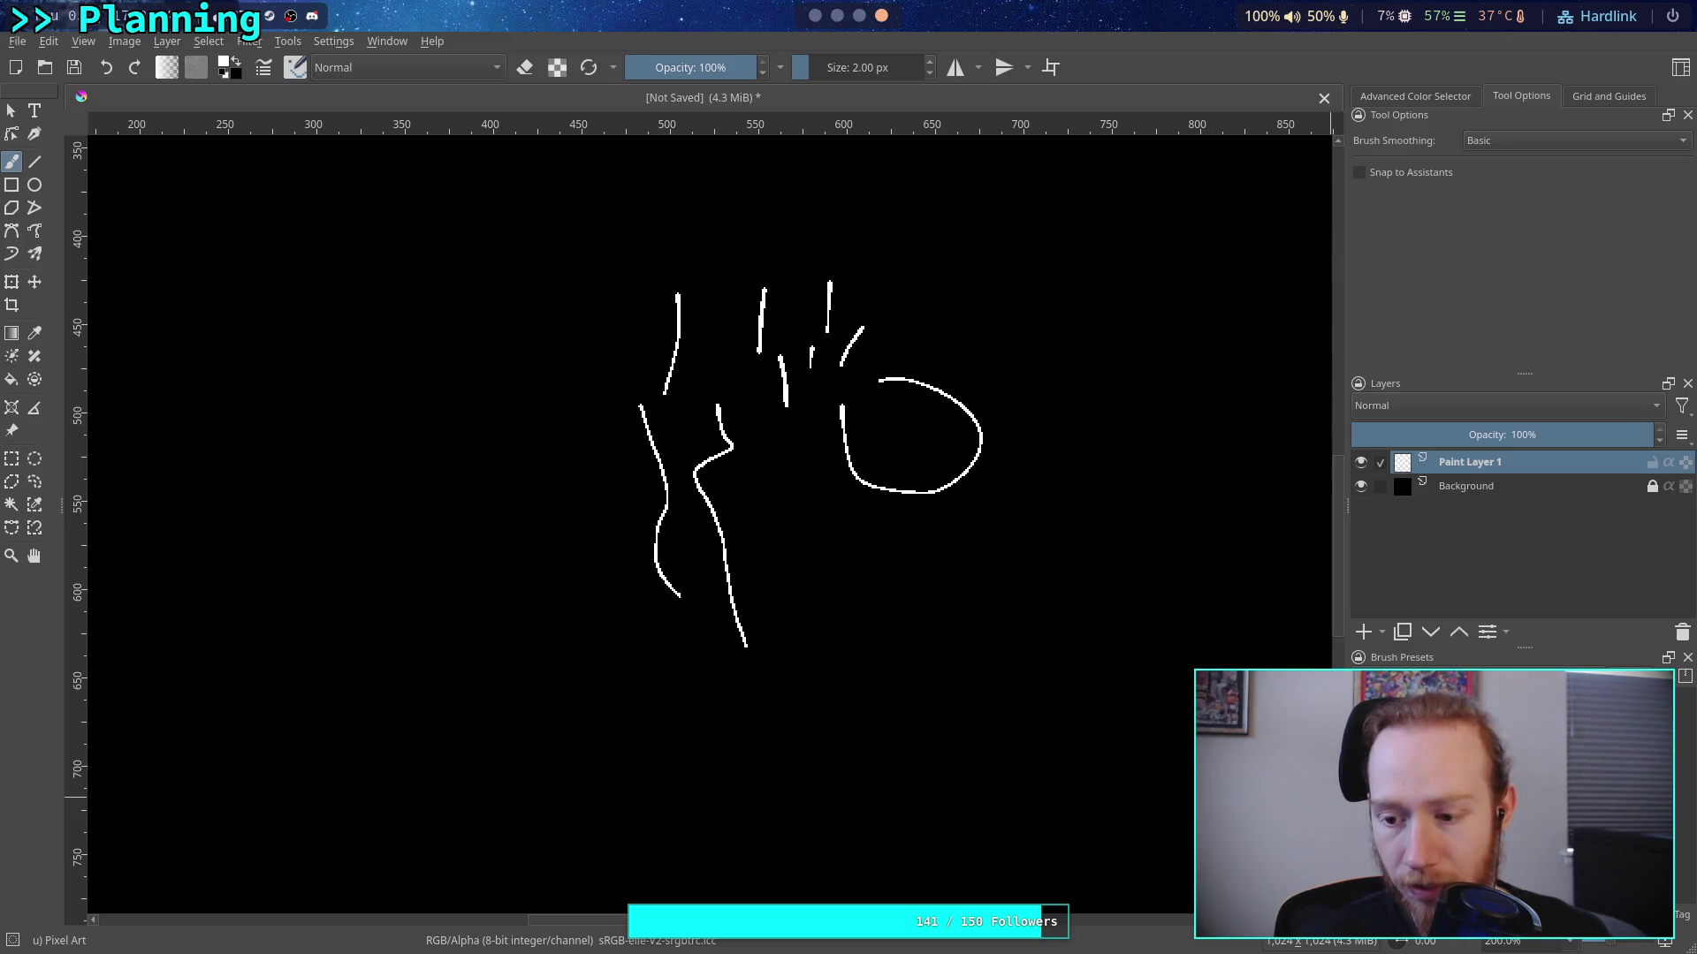
At 400% zoom, add long curving and wavy strokes around the loop, undoing the last
{"action": "key", "text": "plus"}
{"action": "key", "text": "plus"}
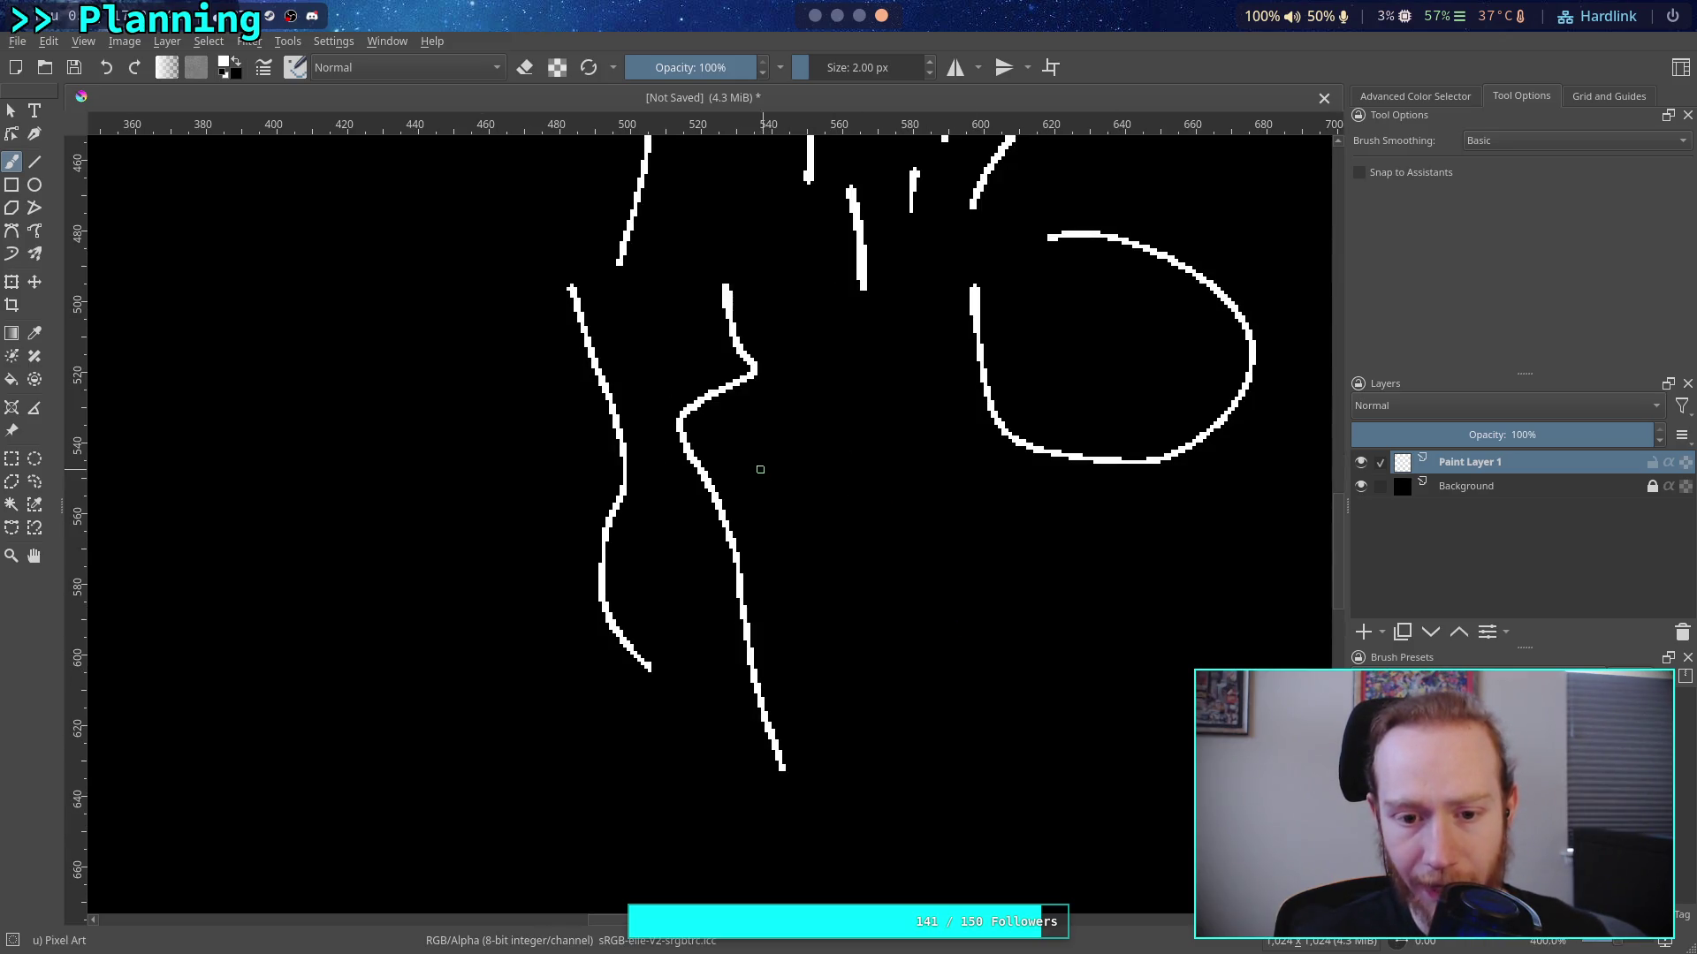
{"action": "mouse_move", "coordinate": [777, 546]}
{"action": "left_mouse_down"}
{"action": "mouse_move", "coordinate": [840, 583]}
{"action": "mouse_move", "coordinate": [857, 711]}
{"action": "mouse_move", "coordinate": [906, 796]}
{"action": "mouse_move", "coordinate": [957, 806]}
{"action": "left_mouse_up"}
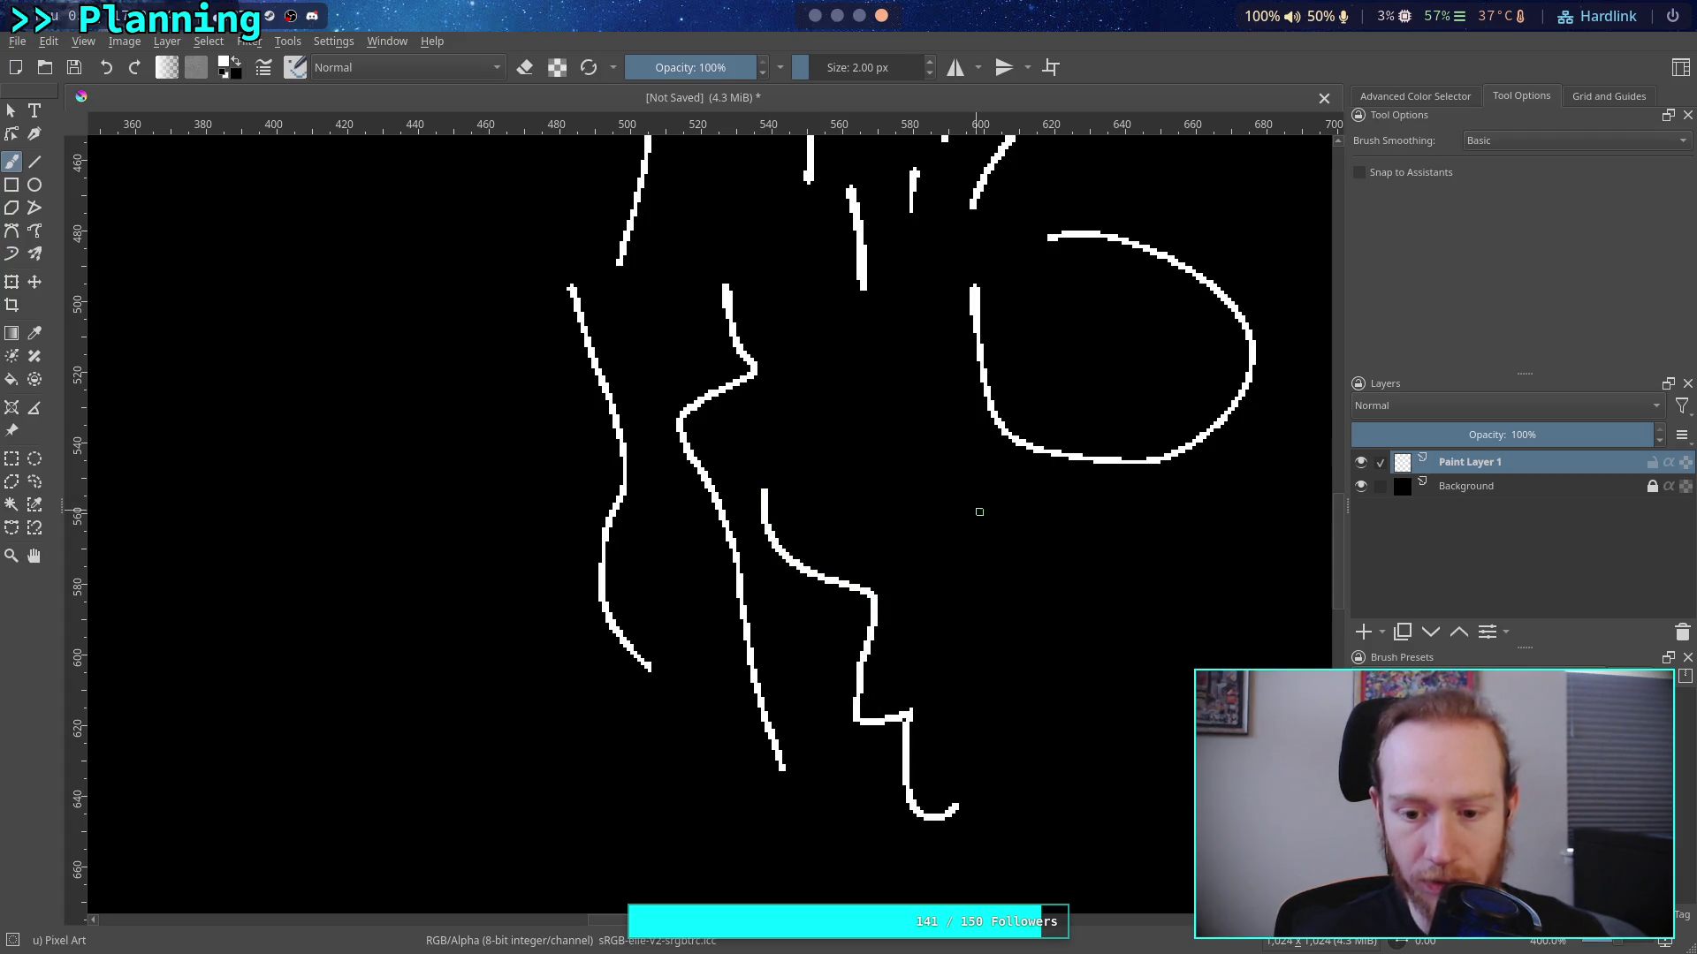
{"action": "left_click_drag", "start_coordinate": [993, 526], "coordinate": [1085, 788]}
{"action": "left_click_drag", "start_coordinate": [942, 464], "coordinate": [919, 636]}
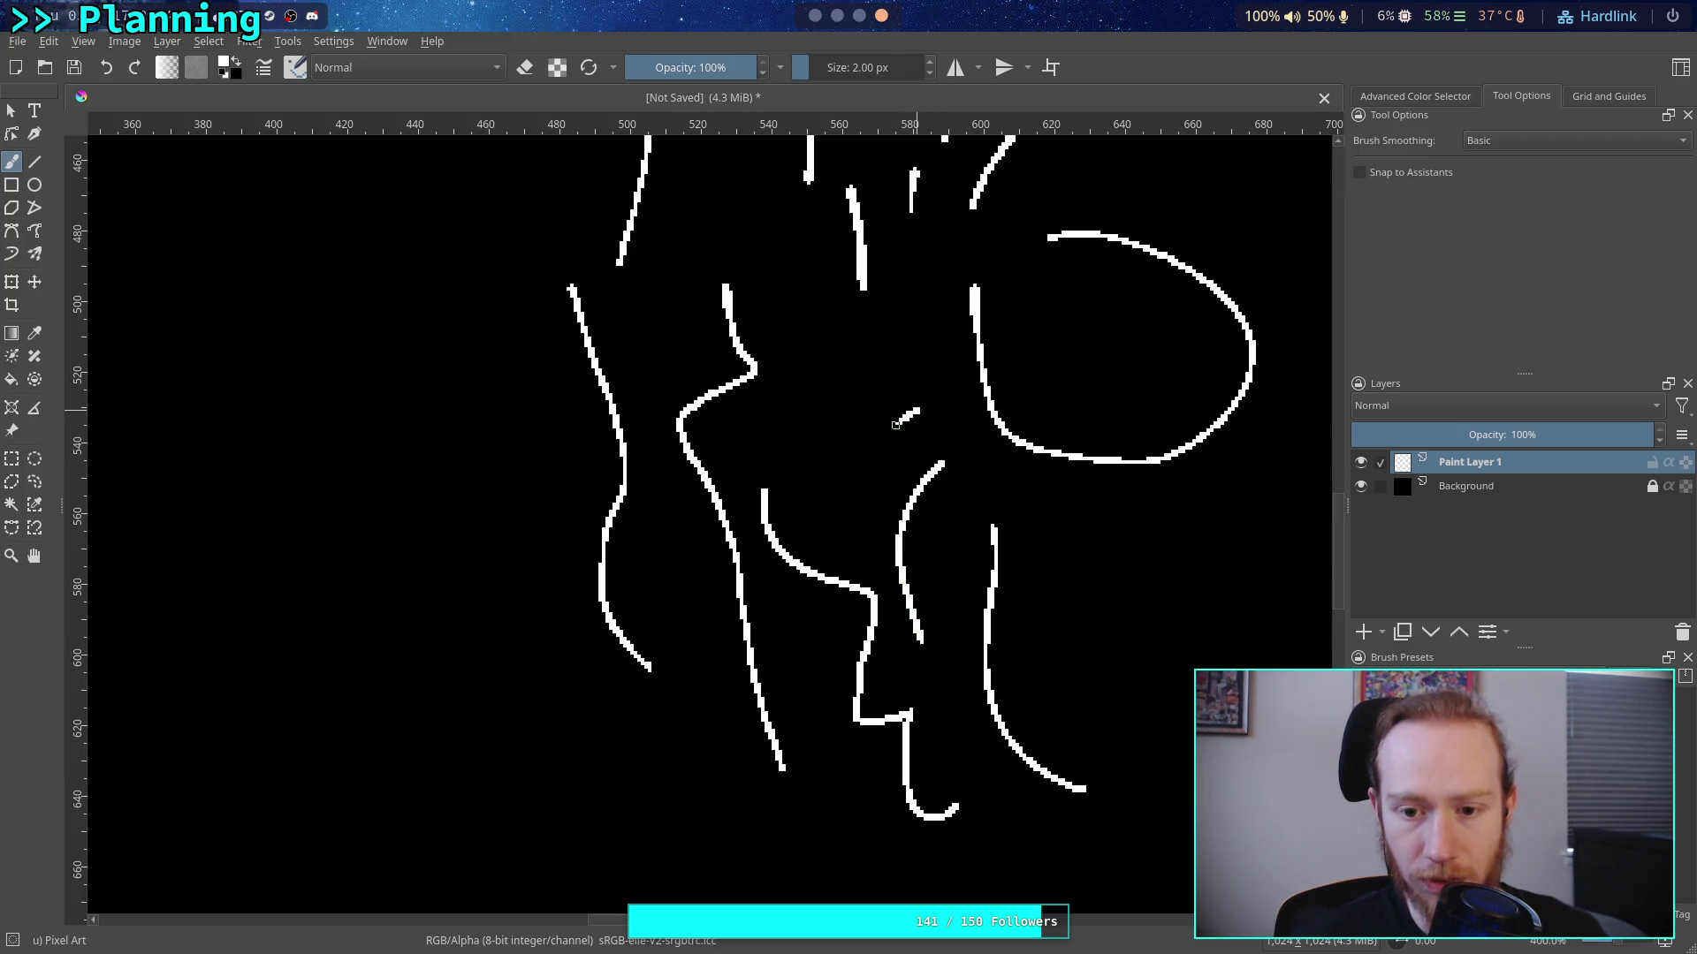
{"action": "left_click_drag", "start_coordinate": [902, 420], "coordinate": [864, 556]}
{"action": "left_click_drag", "start_coordinate": [822, 389], "coordinate": [870, 552]}
{"action": "left_click_drag", "start_coordinate": [868, 341], "coordinate": [901, 541]}
{"action": "mouse_move", "coordinate": [818, 285]}
{"action": "left_mouse_down"}
{"action": "mouse_move", "coordinate": [789, 463]}
{"action": "mouse_move", "coordinate": [822, 508]}
{"action": "left_mouse_up"}
{"action": "mouse_move", "coordinate": [664, 285]}
{"action": "left_mouse_down"}
{"action": "mouse_move", "coordinate": [657, 664]}
{"action": "mouse_move", "coordinate": [608, 910]}
{"action": "left_mouse_up"}
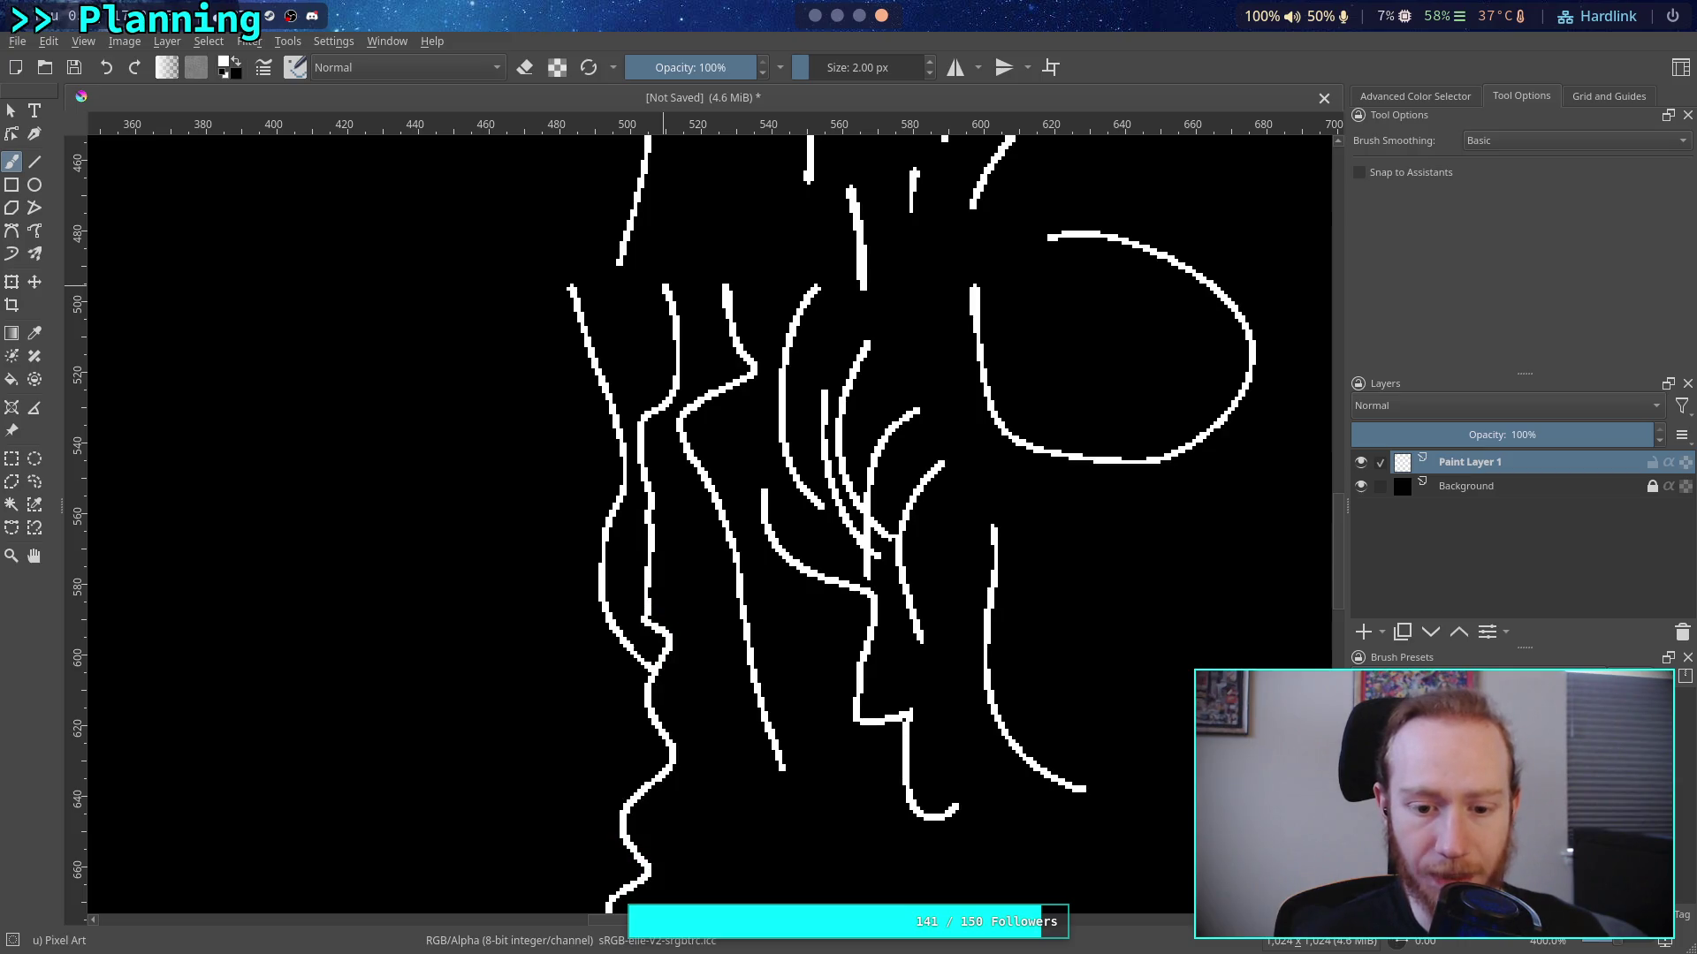
{"action": "key", "text": "ctrl+z"}
{"action": "key", "text": "ctrl+z"}
{"action": "key", "text": "ctrl+z"}
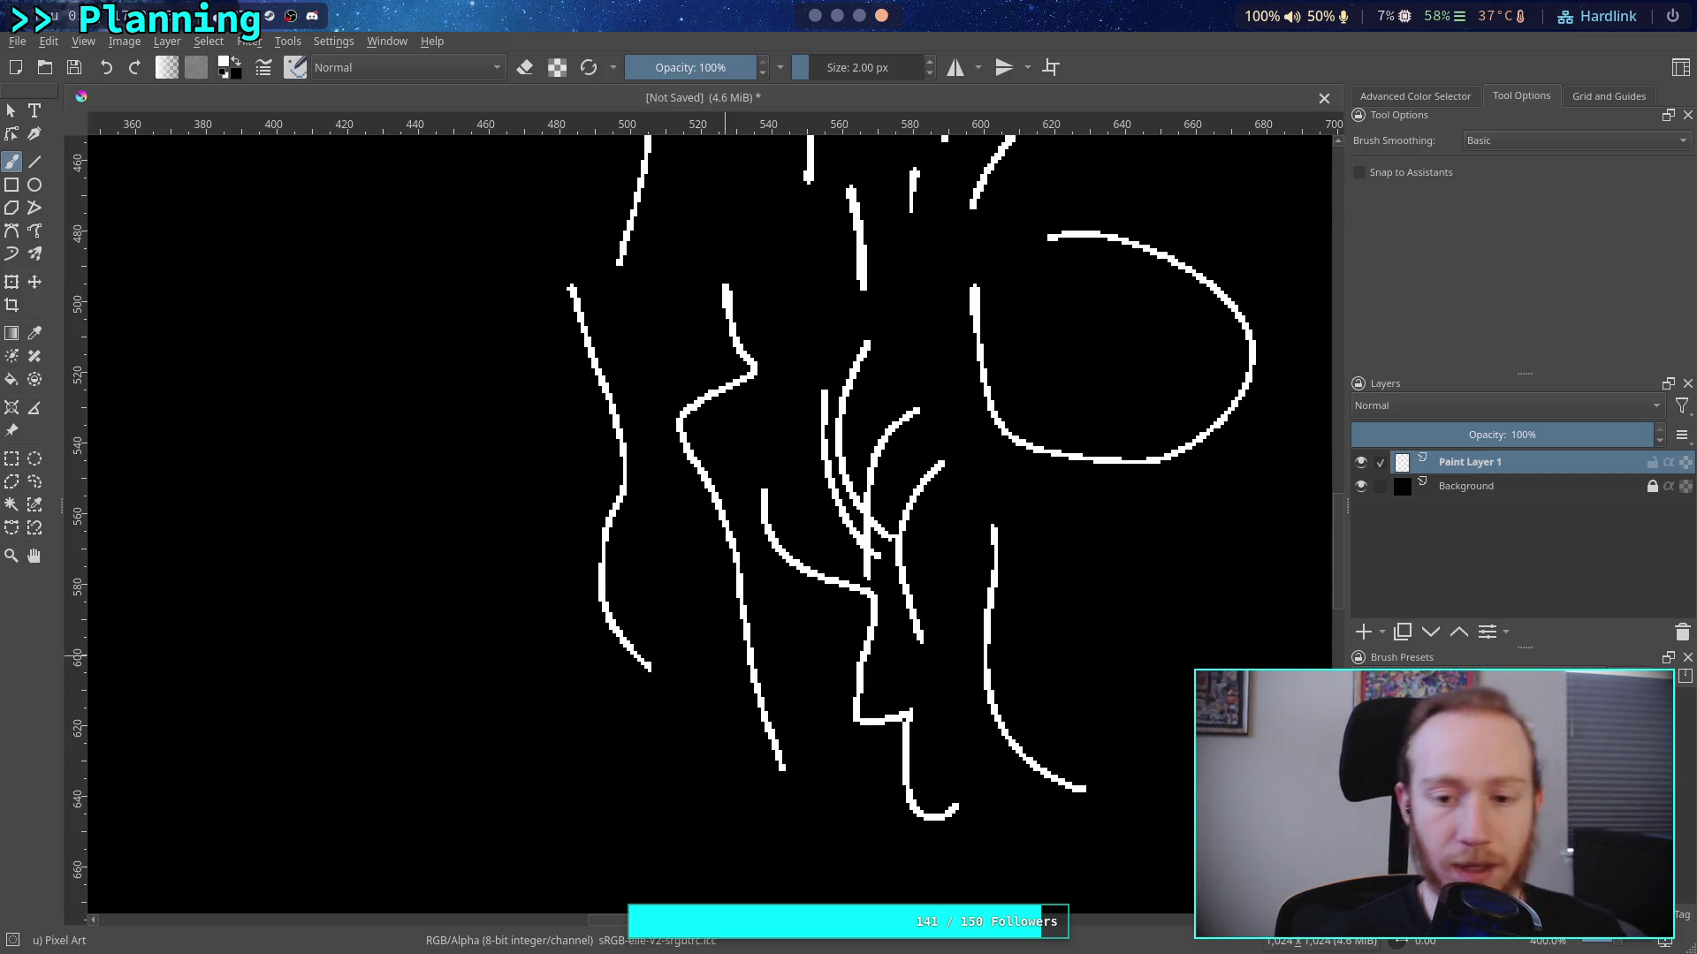
Undo the remaining strokes to leave a plain black canvas, then pan toward its top-left
{"action": "key", "text": "ctrl+z"}
{"action": "key", "text": "ctrl+z"}
{"action": "key", "text": "ctrl+z"}
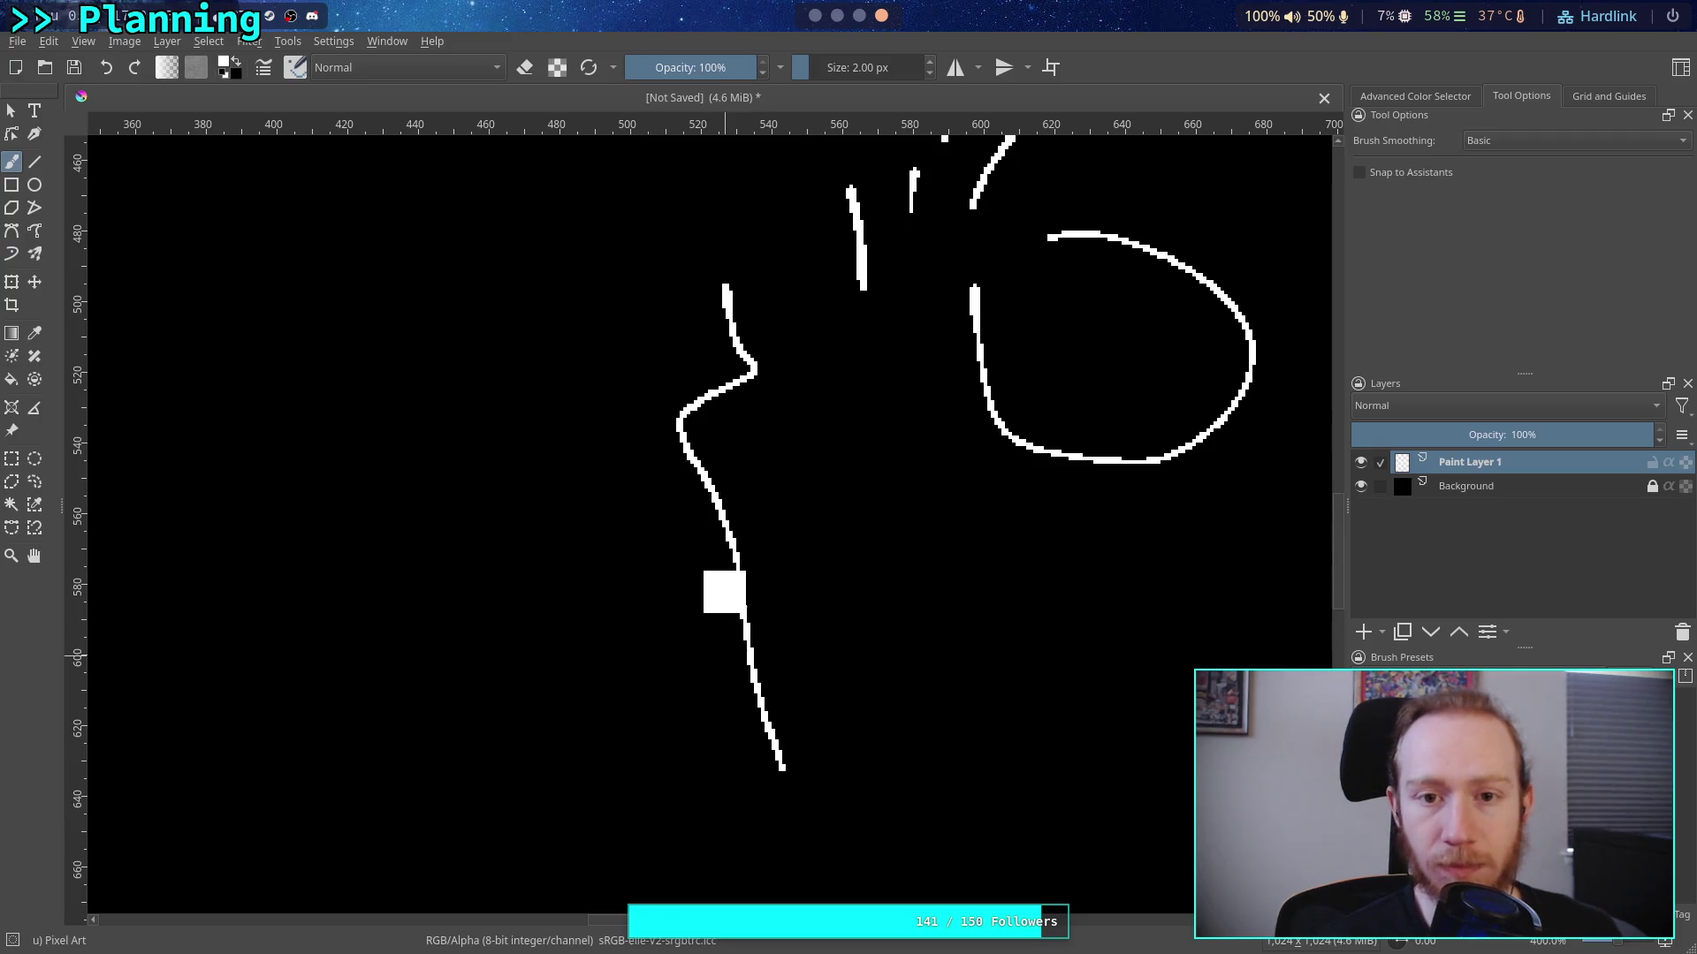
{"action": "key", "text": "ctrl+z"}
{"action": "key", "text": "ctrl+z"}
{"action": "key", "text": "ctrl+z"}
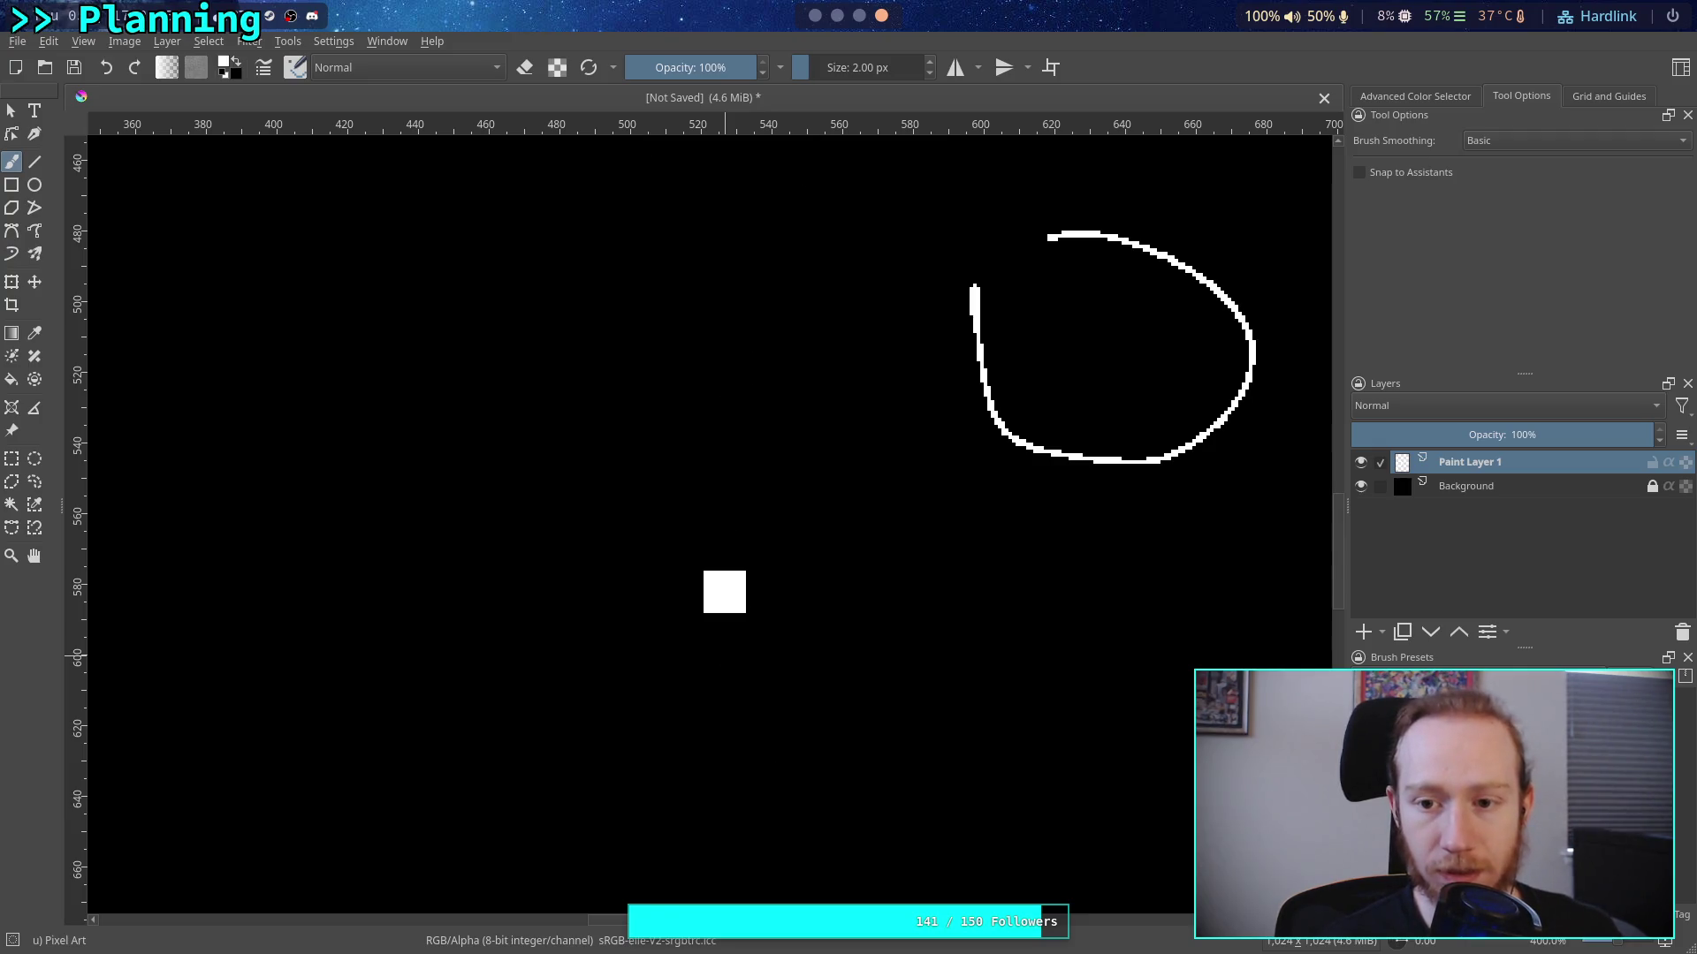
{"action": "scroll", "coordinate": [550, 331], "scroll_direction": "up", "scroll_amount": 3}
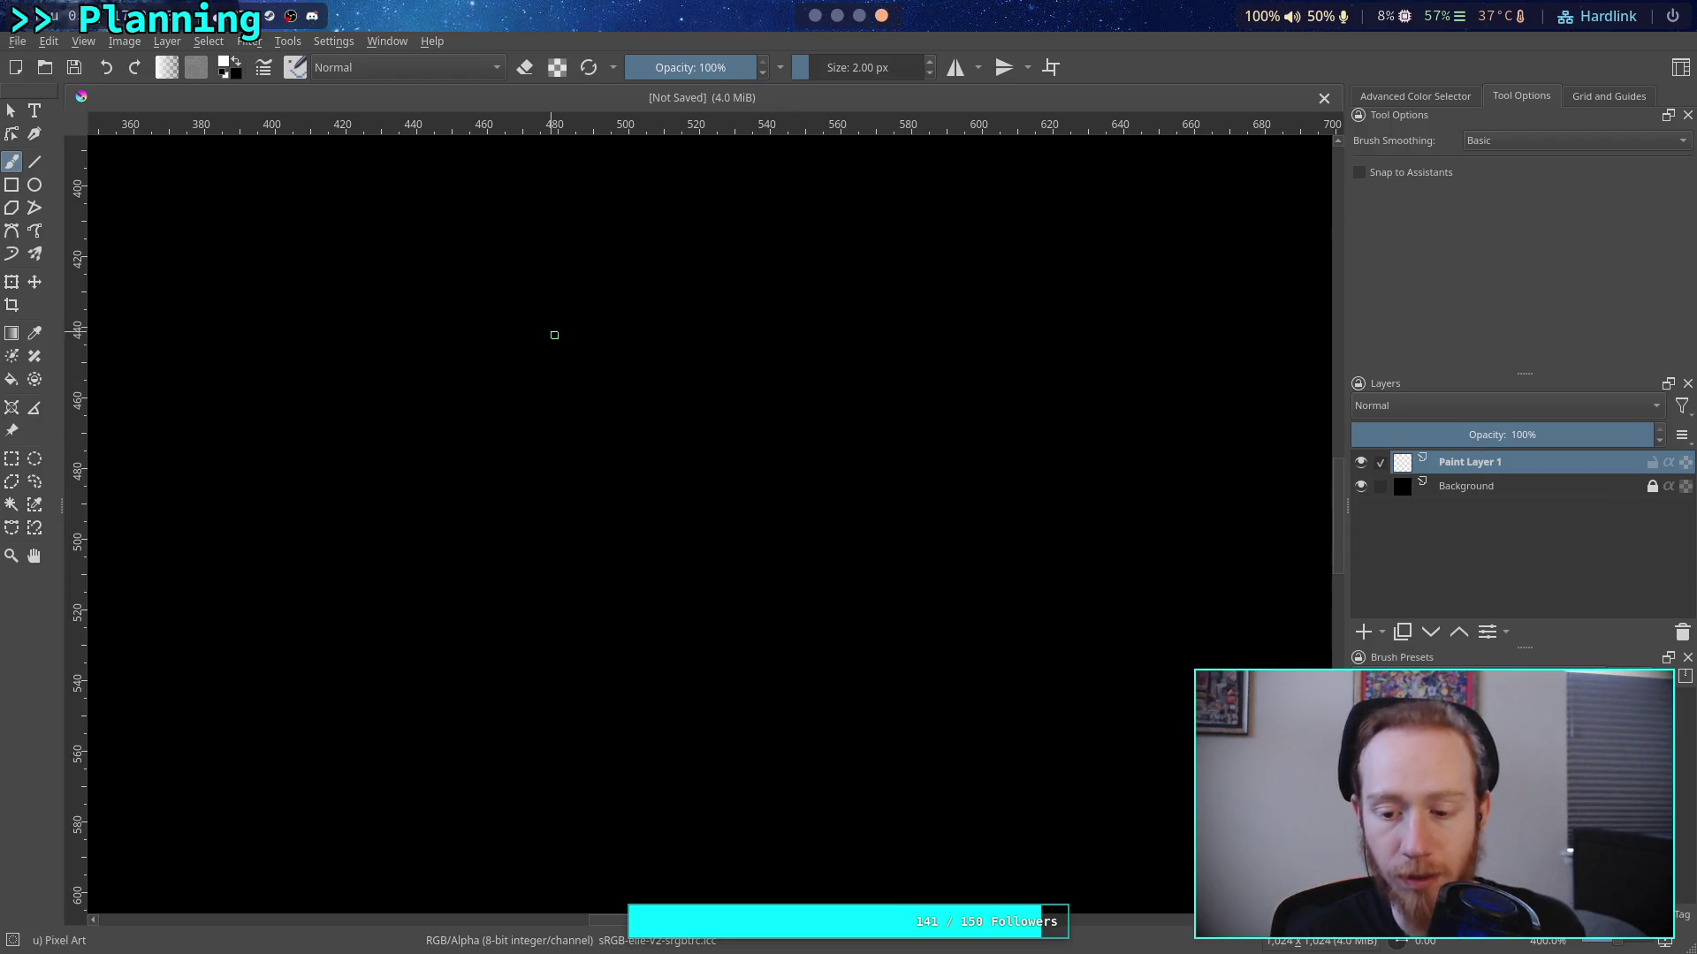
{"action": "scroll", "coordinate": [551, 378], "scroll_direction": "up", "scroll_amount": 10}
{"action": "scroll", "coordinate": [551, 377], "scroll_direction": "left", "scroll_amount": 15}
{"action": "scroll", "coordinate": [630, 531], "scroll_direction": "right", "scroll_amount": 5}
{"action": "scroll", "coordinate": [545, 557], "scroll_direction": "up", "scroll_amount": 8}
{"action": "scroll", "coordinate": [530, 477], "scroll_direction": "right", "scroll_amount": 3}
{"action": "scroll", "coordinate": [659, 568], "scroll_direction": "down", "scroll_amount": 1}
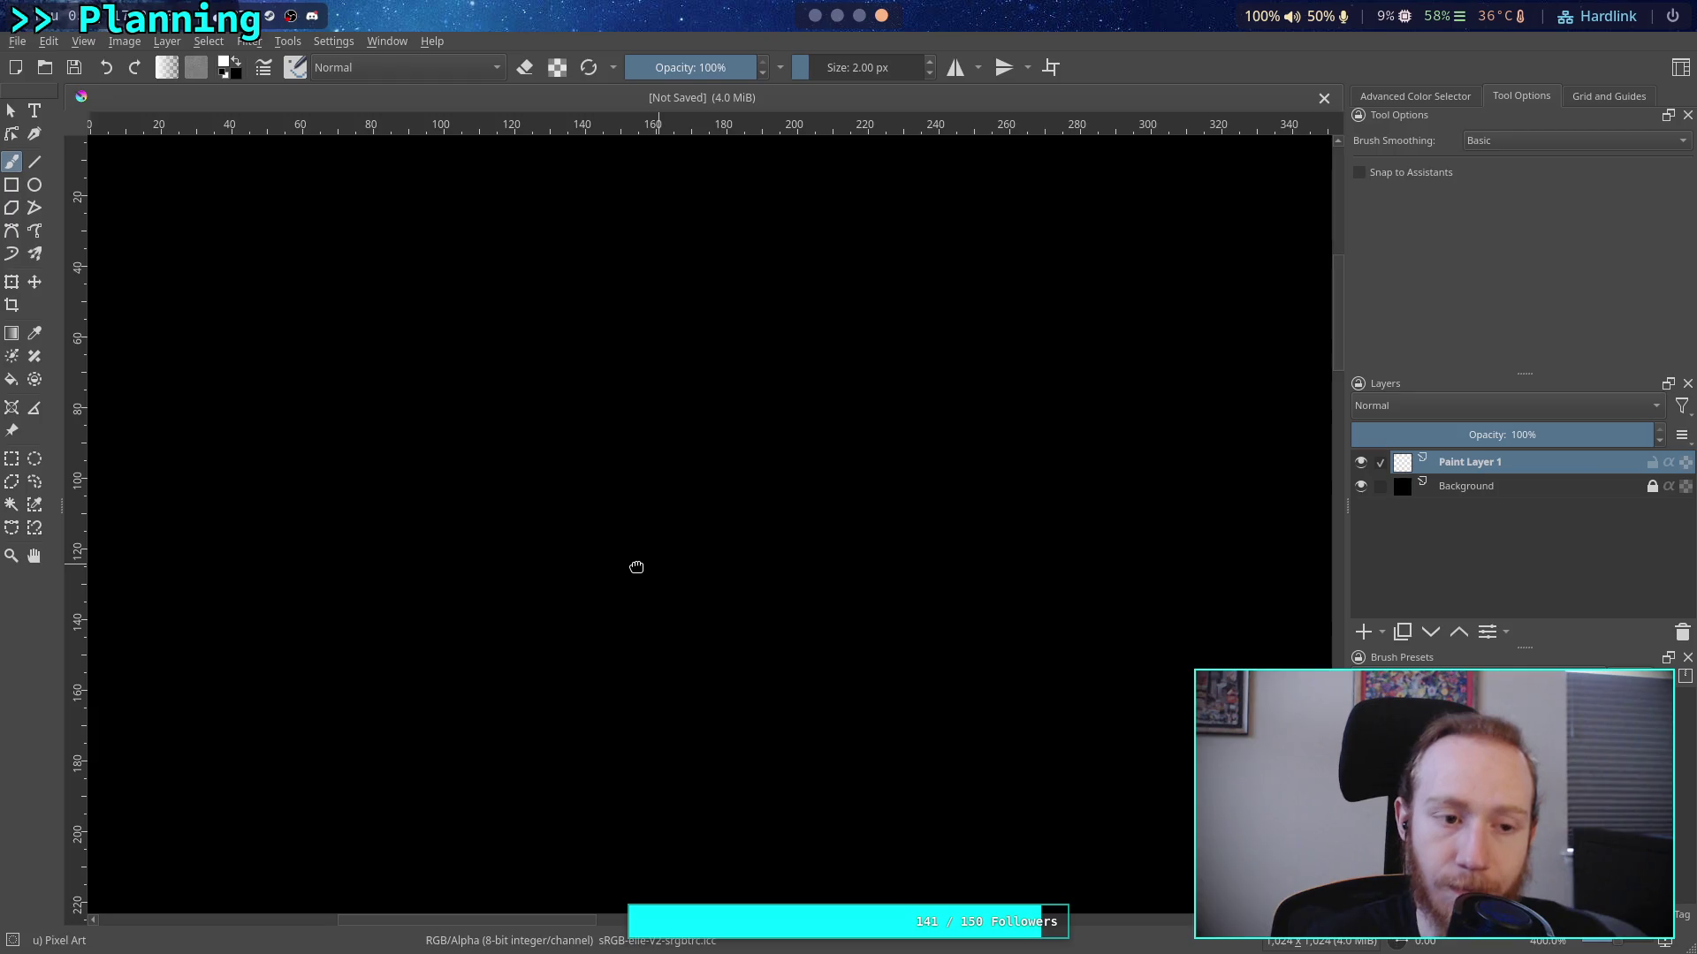
{"action": "scroll", "coordinate": [636, 566], "scroll_direction": "right", "scroll_amount": 1}
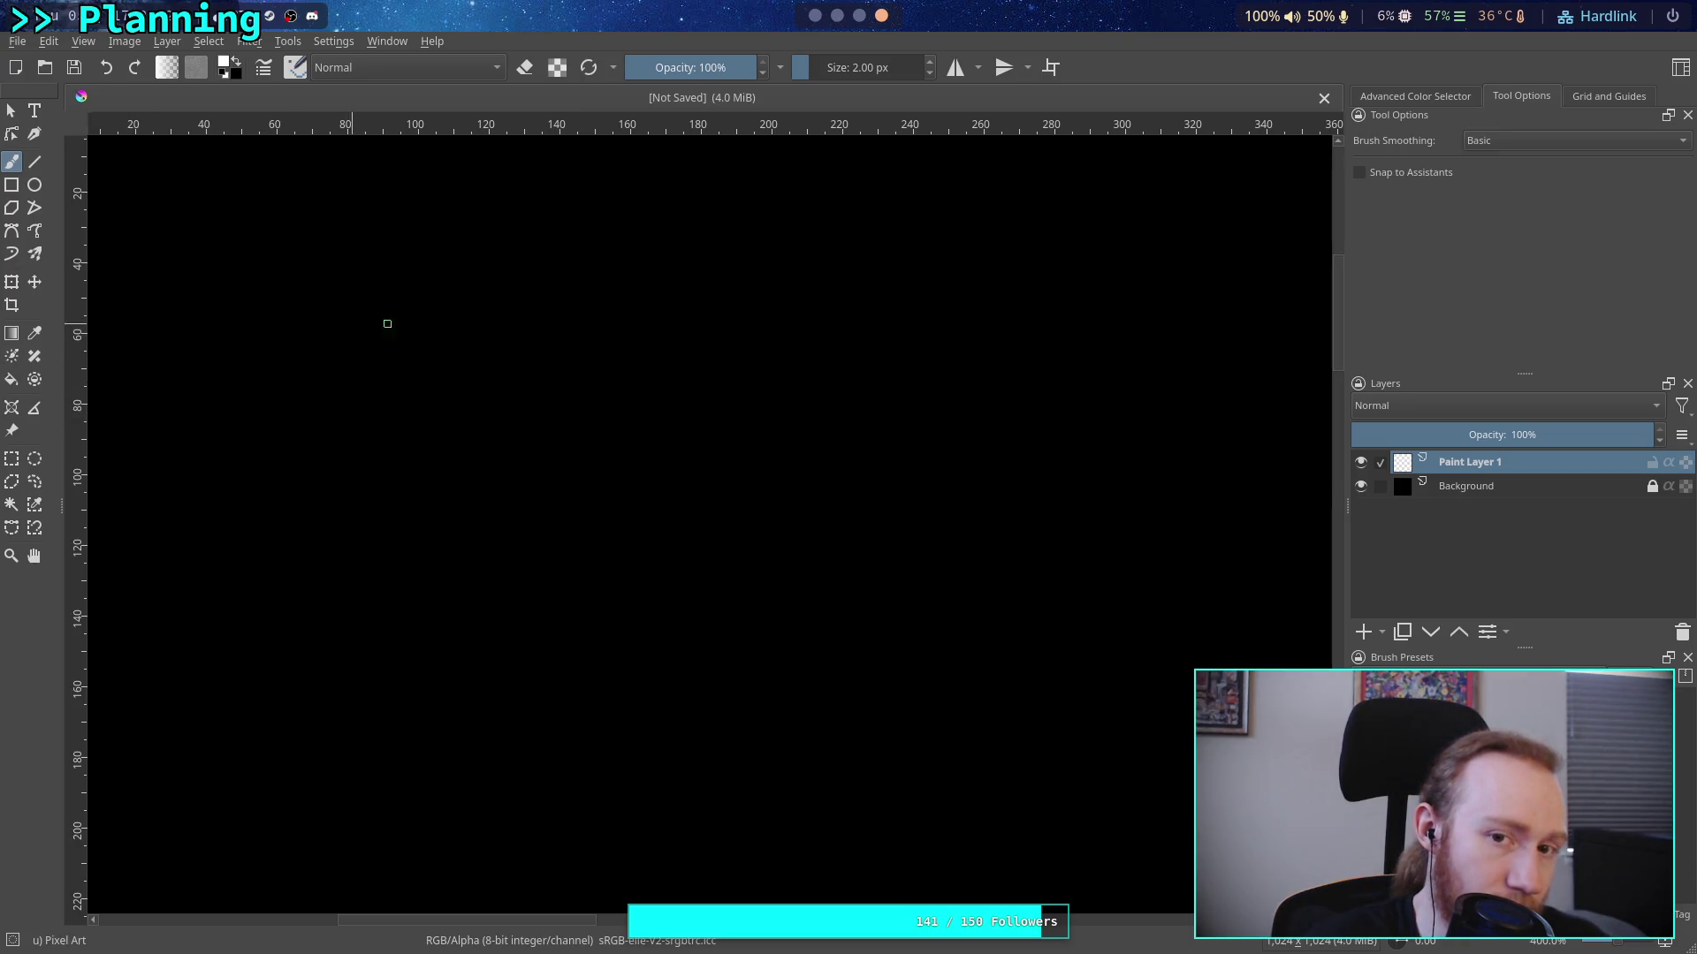
{"action": "key", "text": "super+3"}
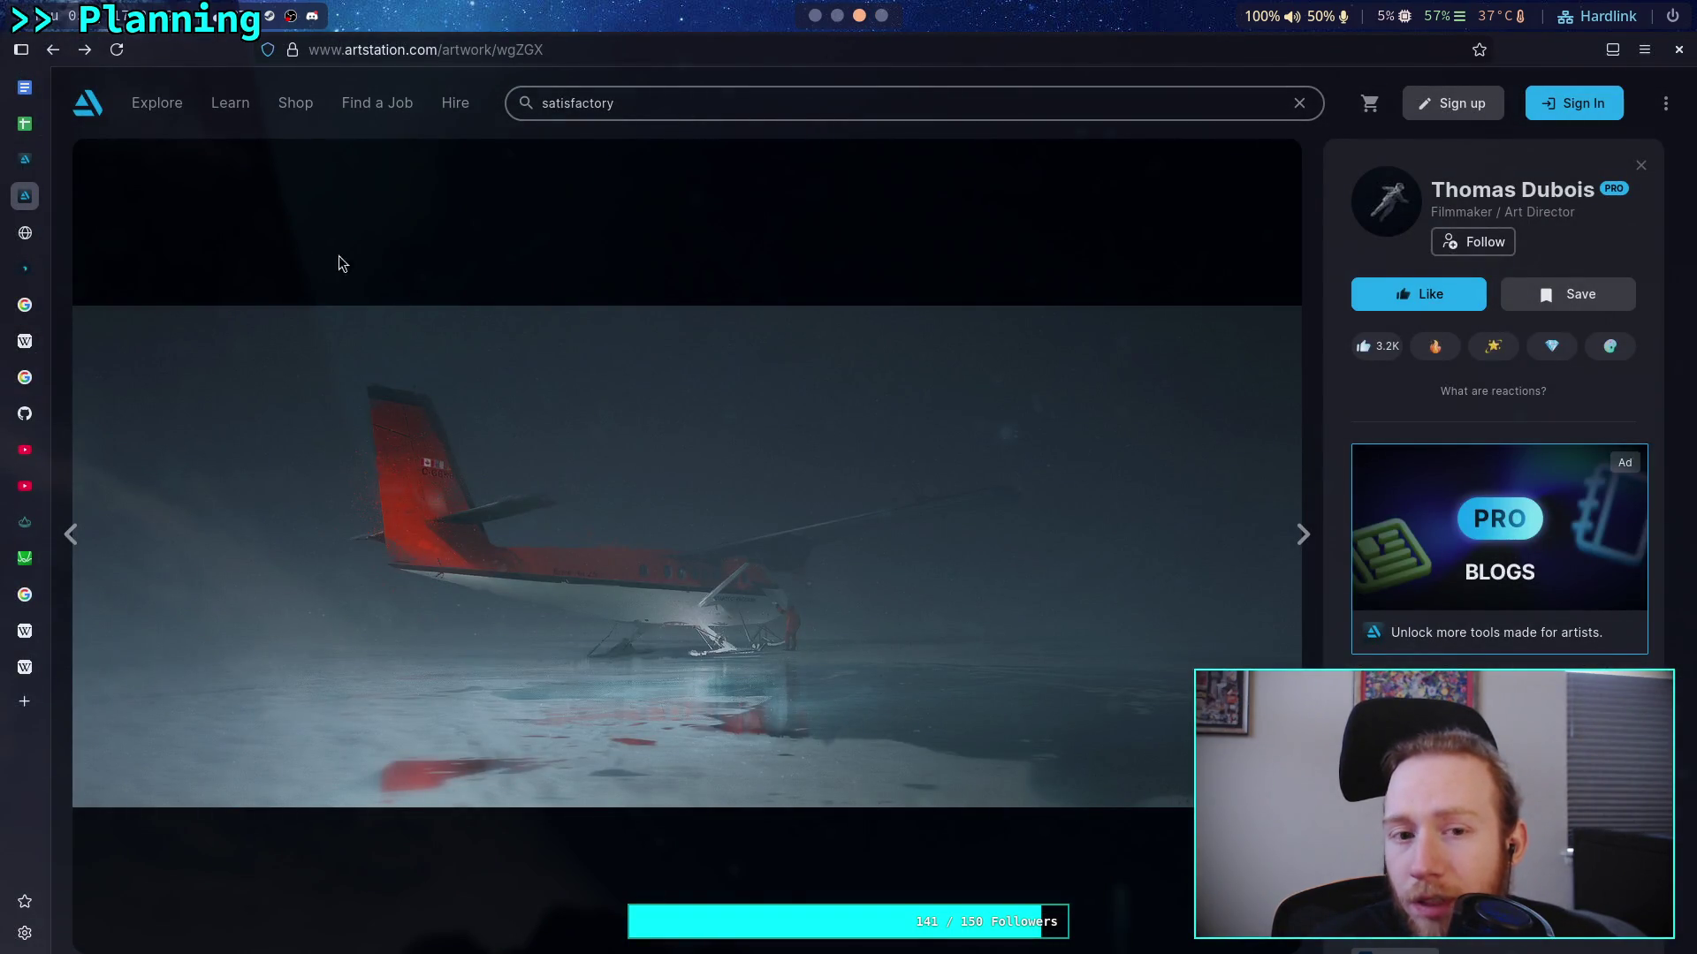
Return to the ArtStation tab with the filtered science-fiction weapon search results
{"action": "left_click", "coordinate": [25, 159]}
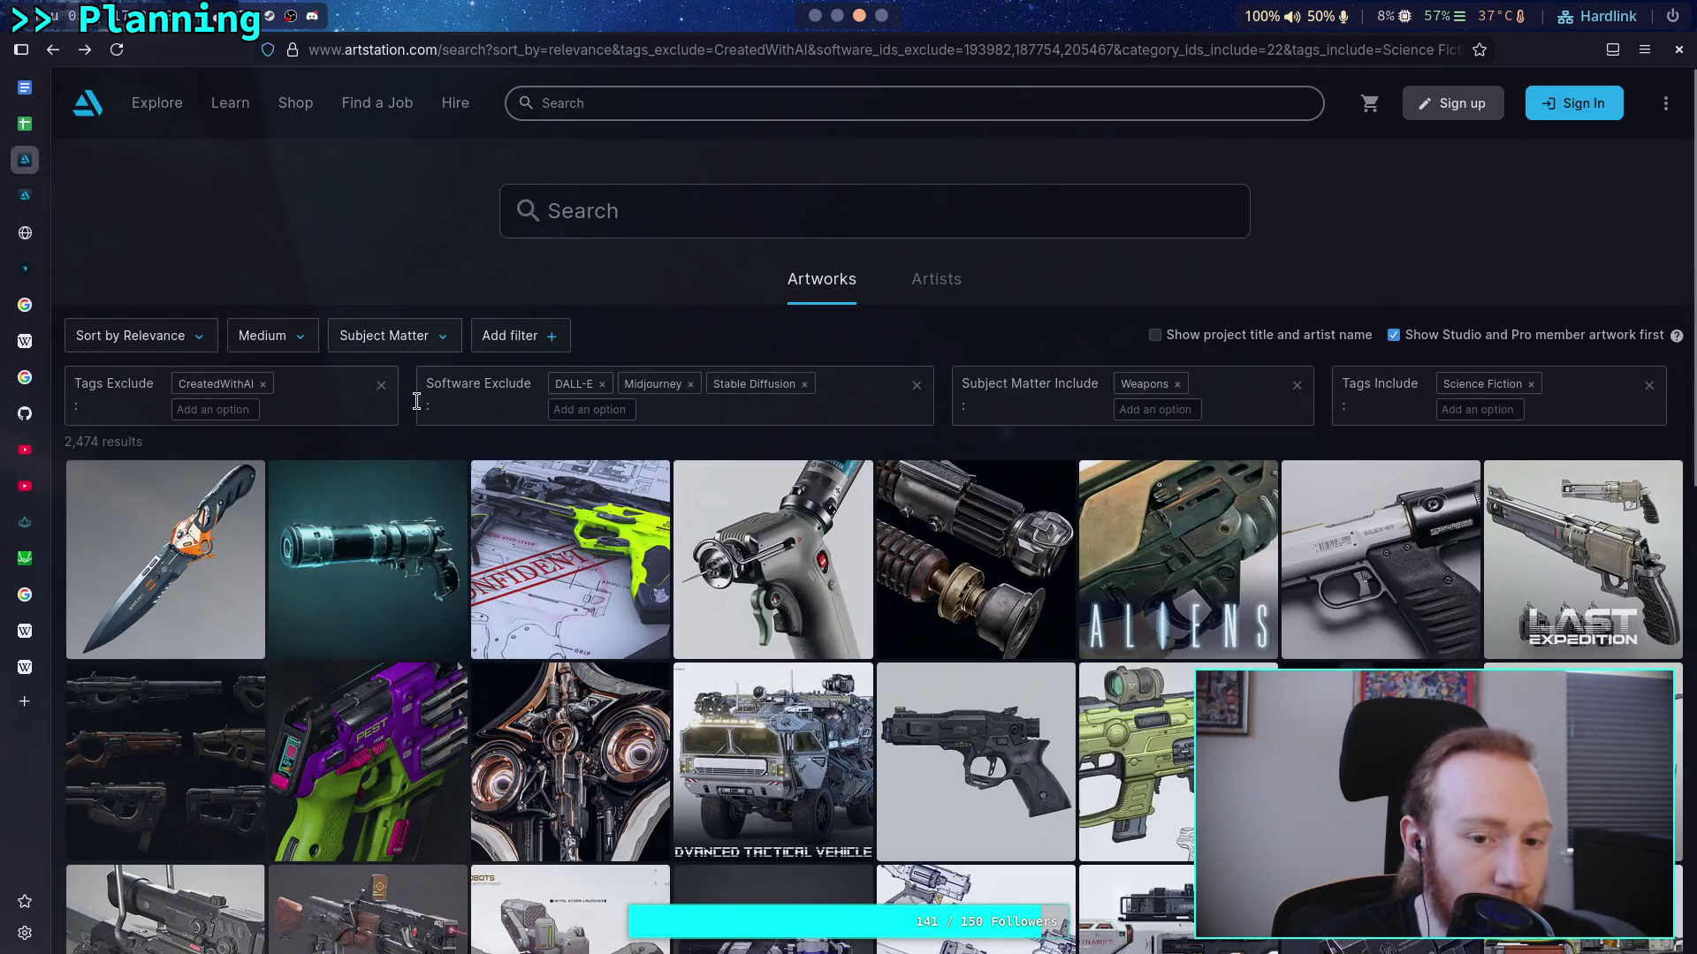
{"action": "left_click", "coordinate": [1158, 410]}
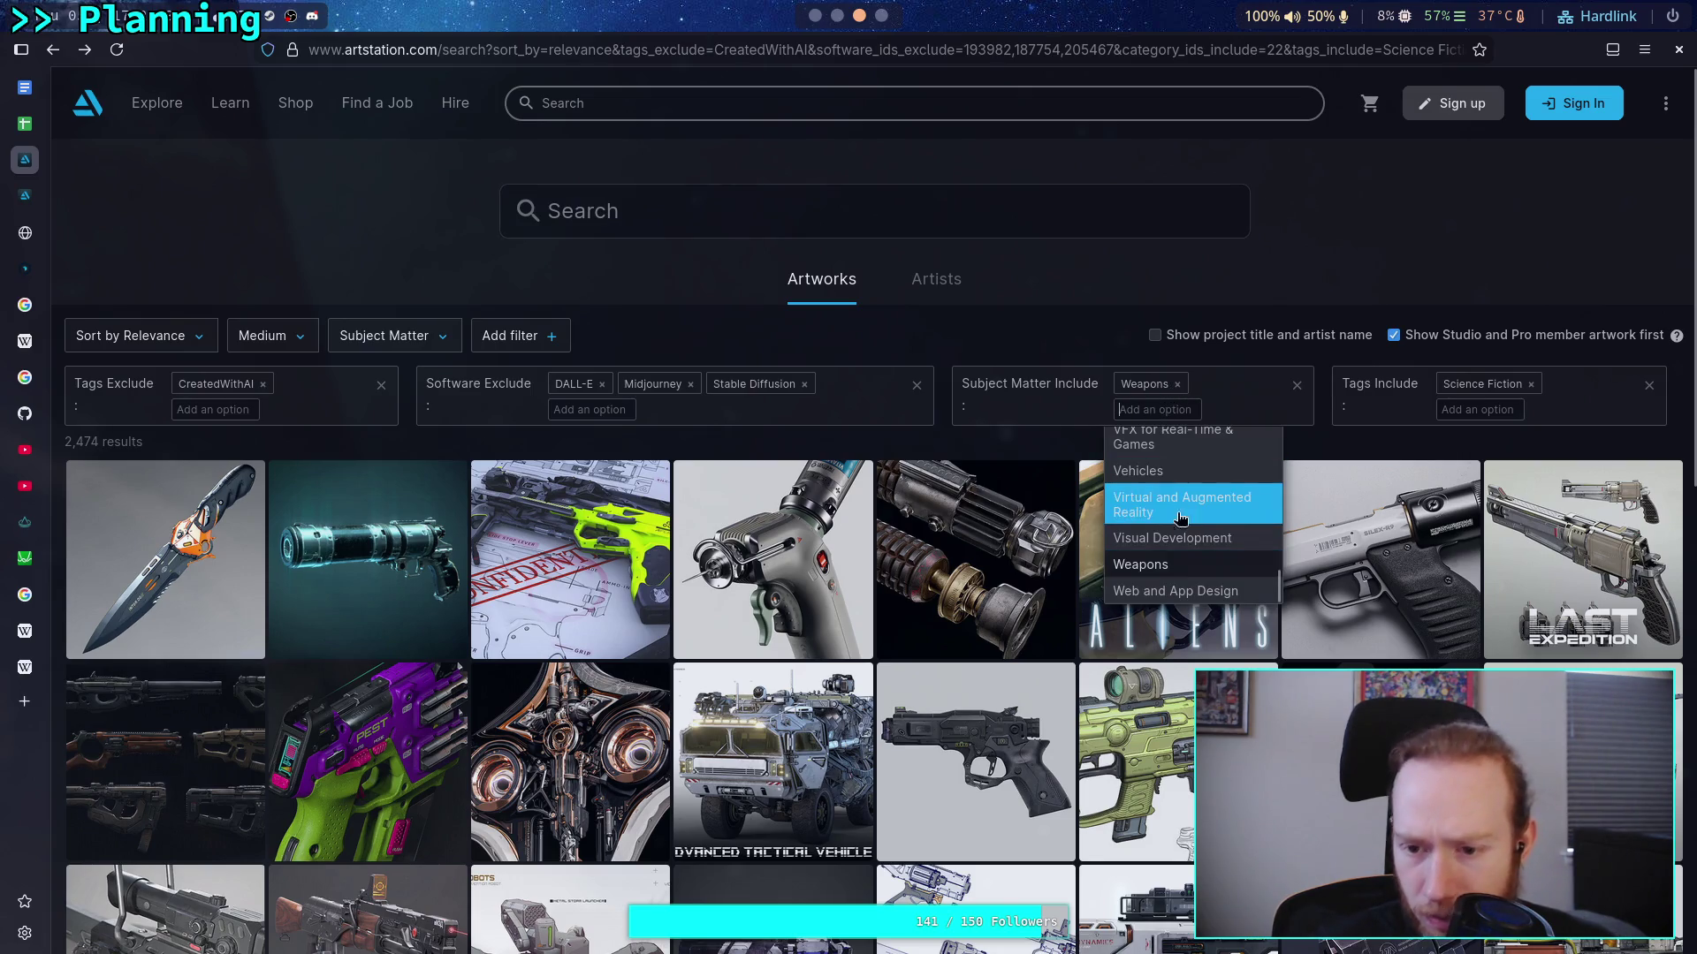
{"action": "scroll", "coordinate": [1220, 530], "scroll_direction": "up", "scroll_amount": 2}
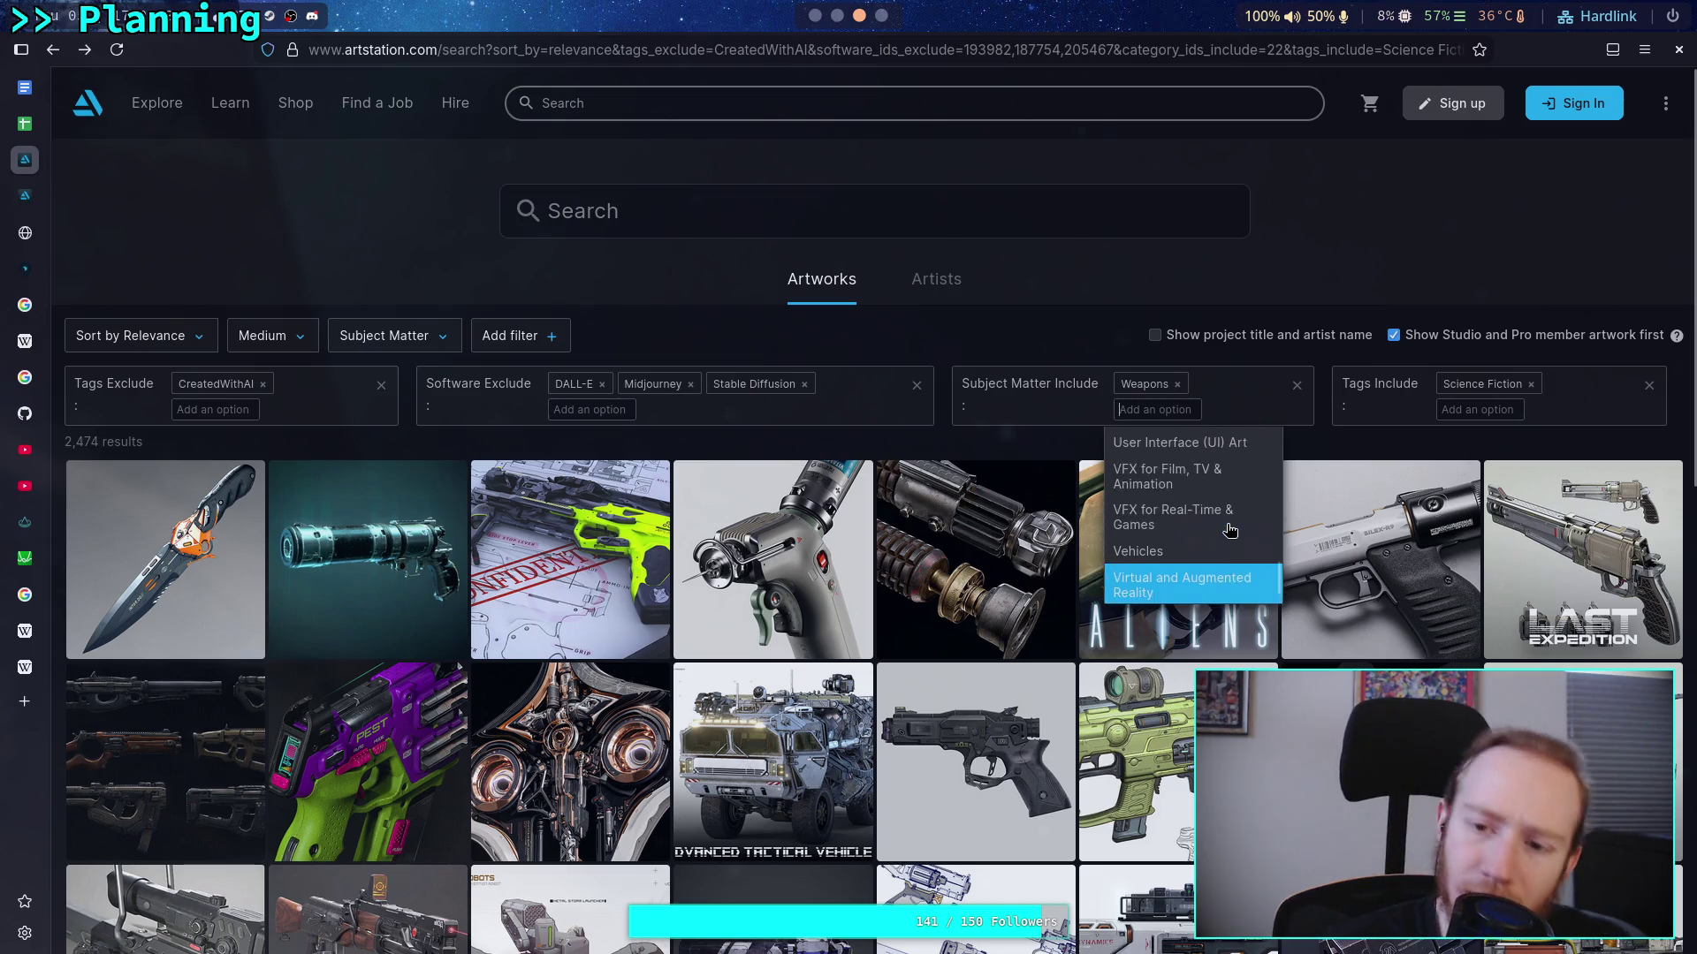
{"action": "scroll", "coordinate": [1229, 513], "scroll_direction": "up", "scroll_amount": 2}
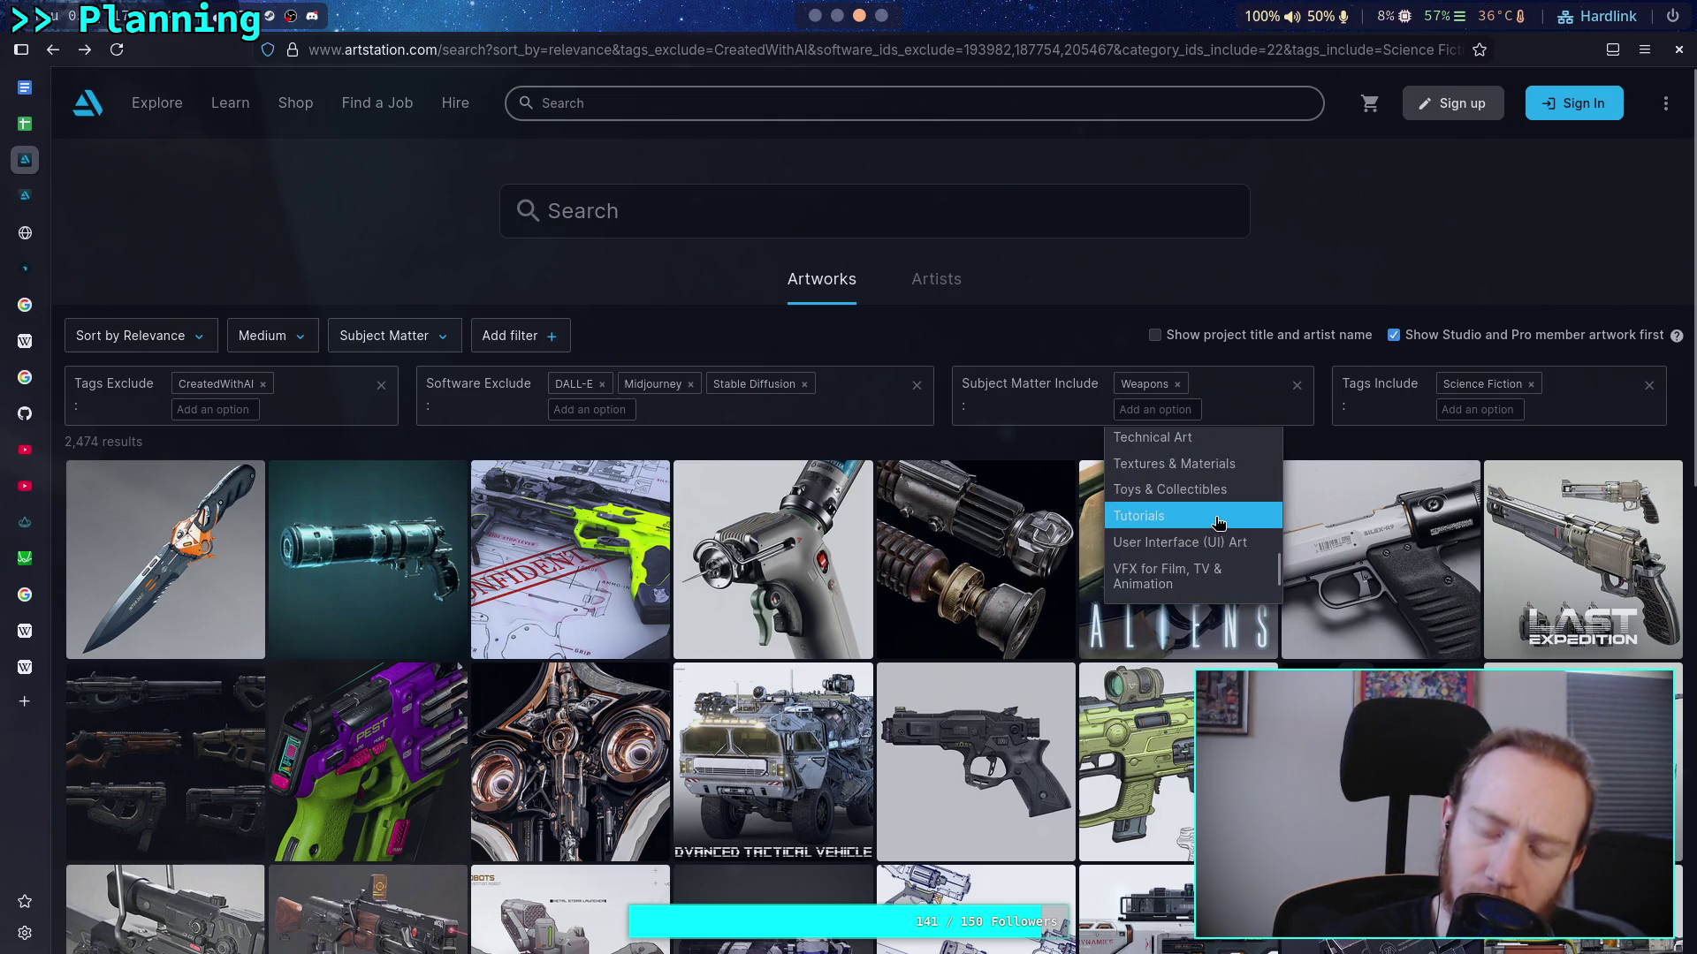
{"action": "scroll", "coordinate": [1220, 522], "scroll_direction": "up", "scroll_amount": 2}
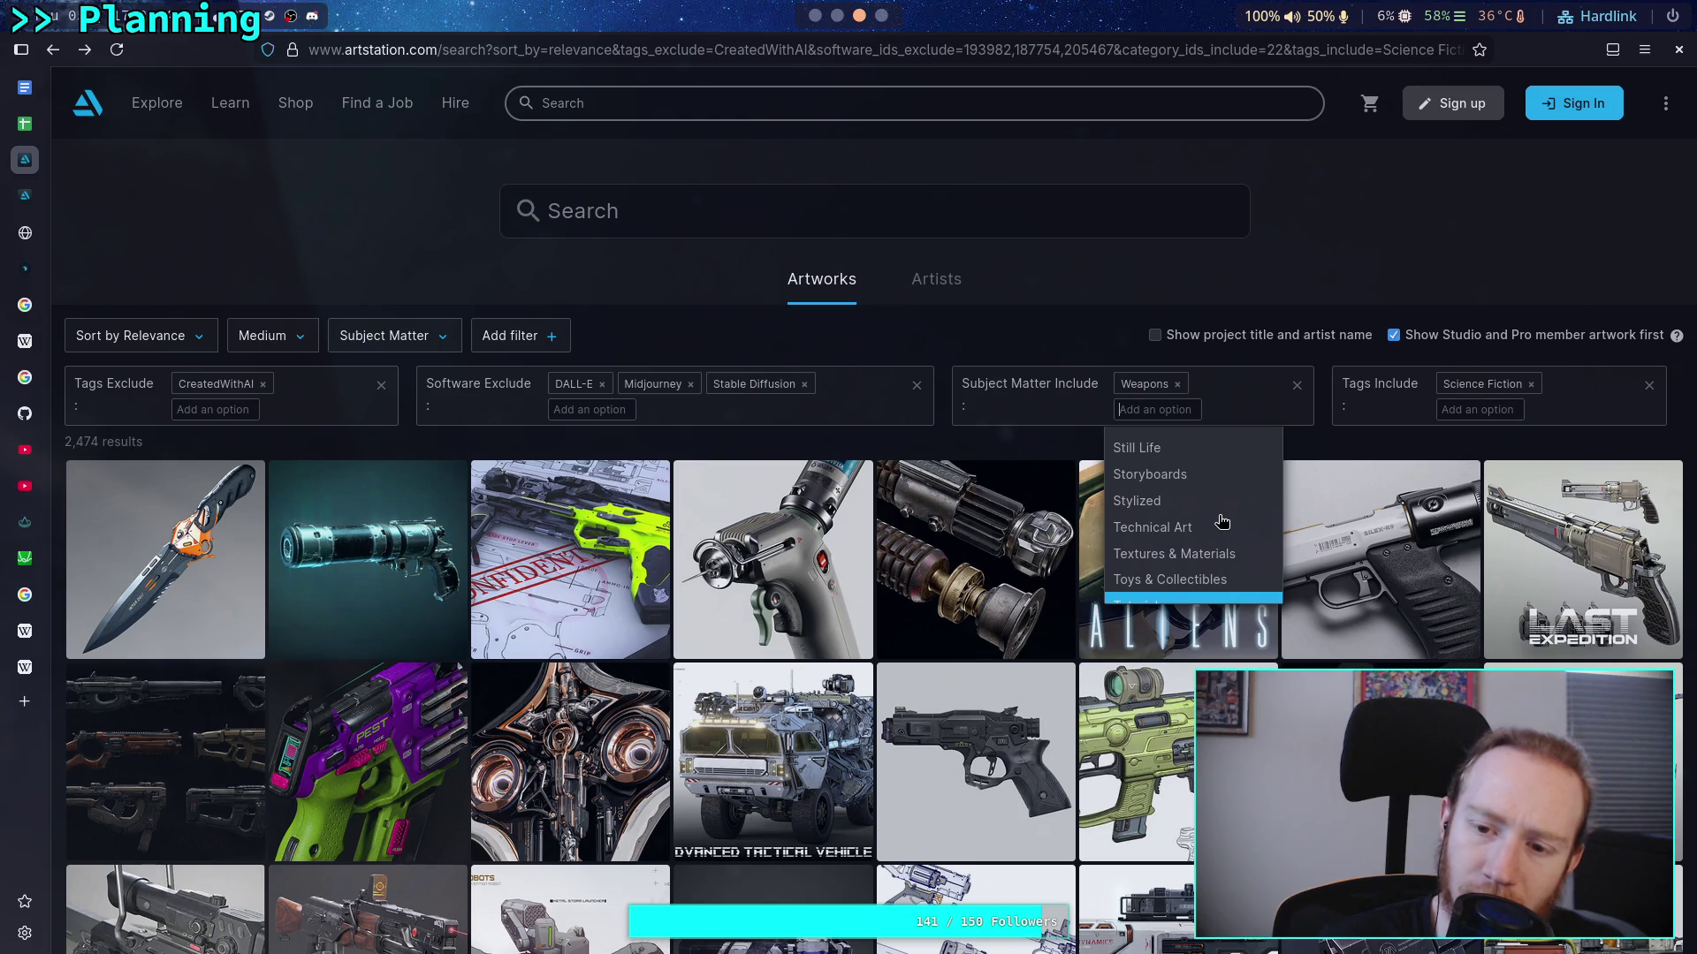
{"action": "scroll", "coordinate": [1219, 523], "scroll_direction": "up", "scroll_amount": 2}
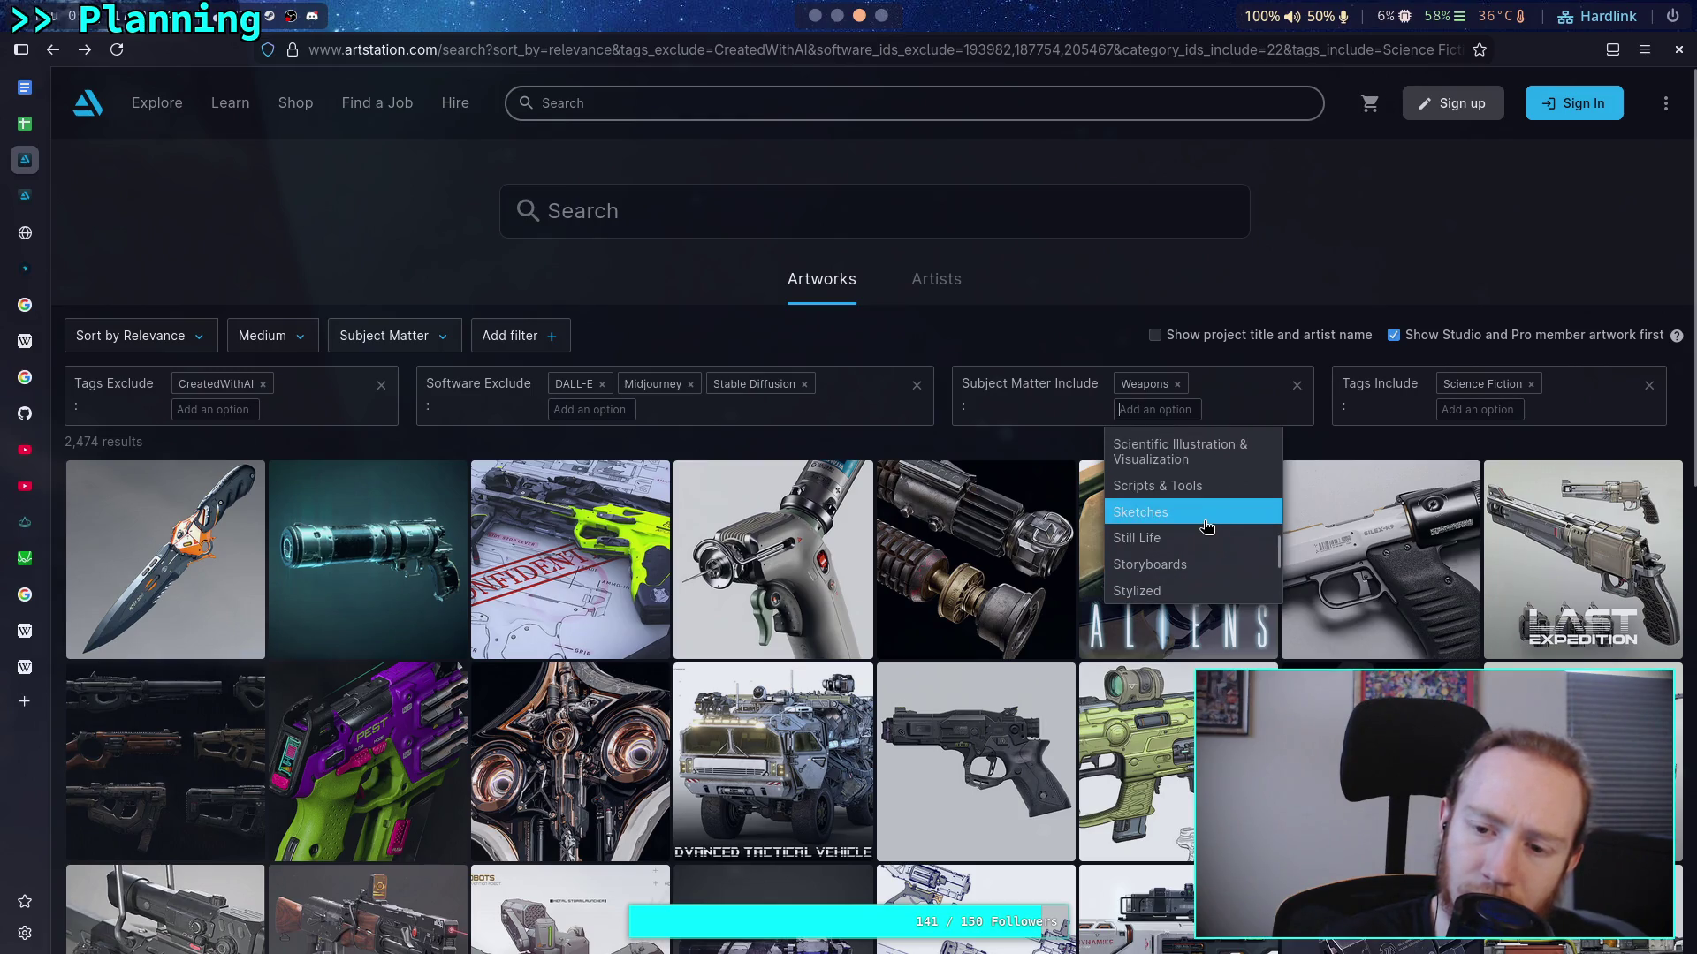
{"action": "scroll", "coordinate": [1207, 526], "scroll_direction": "up", "scroll_amount": 2}
{"action": "scroll", "coordinate": [1212, 535], "scroll_direction": "up", "scroll_amount": 2}
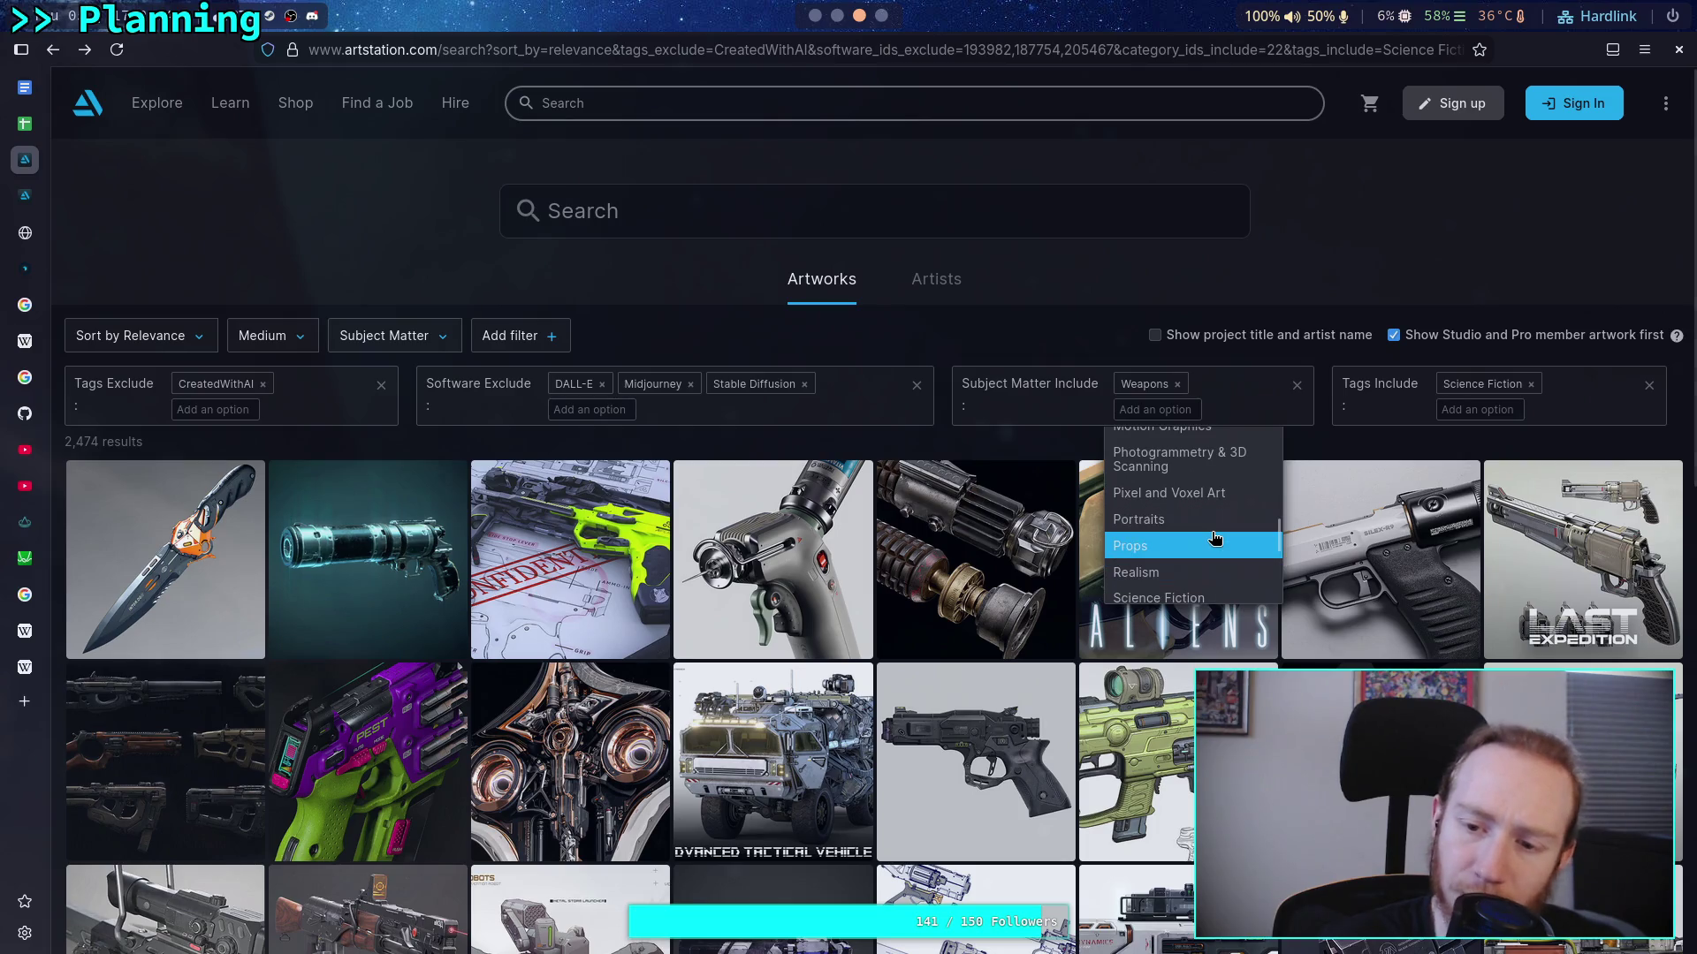
{"action": "scroll", "coordinate": [1215, 537], "scroll_direction": "up", "scroll_amount": 2}
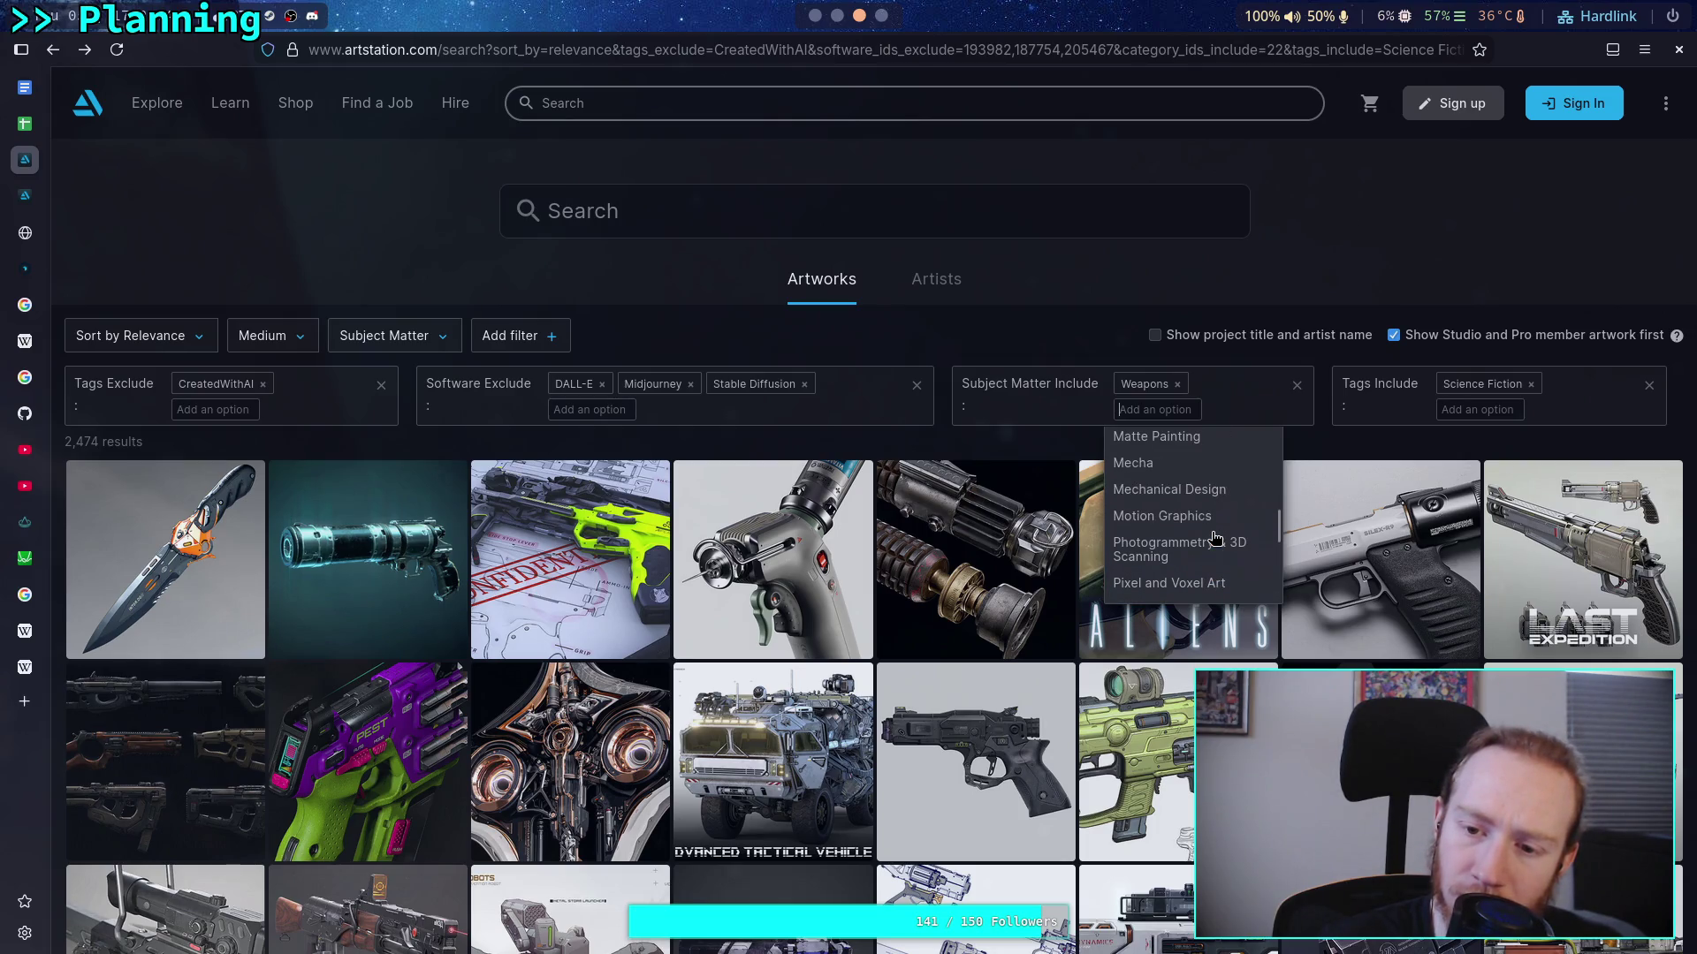
{"action": "scroll", "coordinate": [1215, 537], "scroll_direction": "up", "scroll_amount": 2}
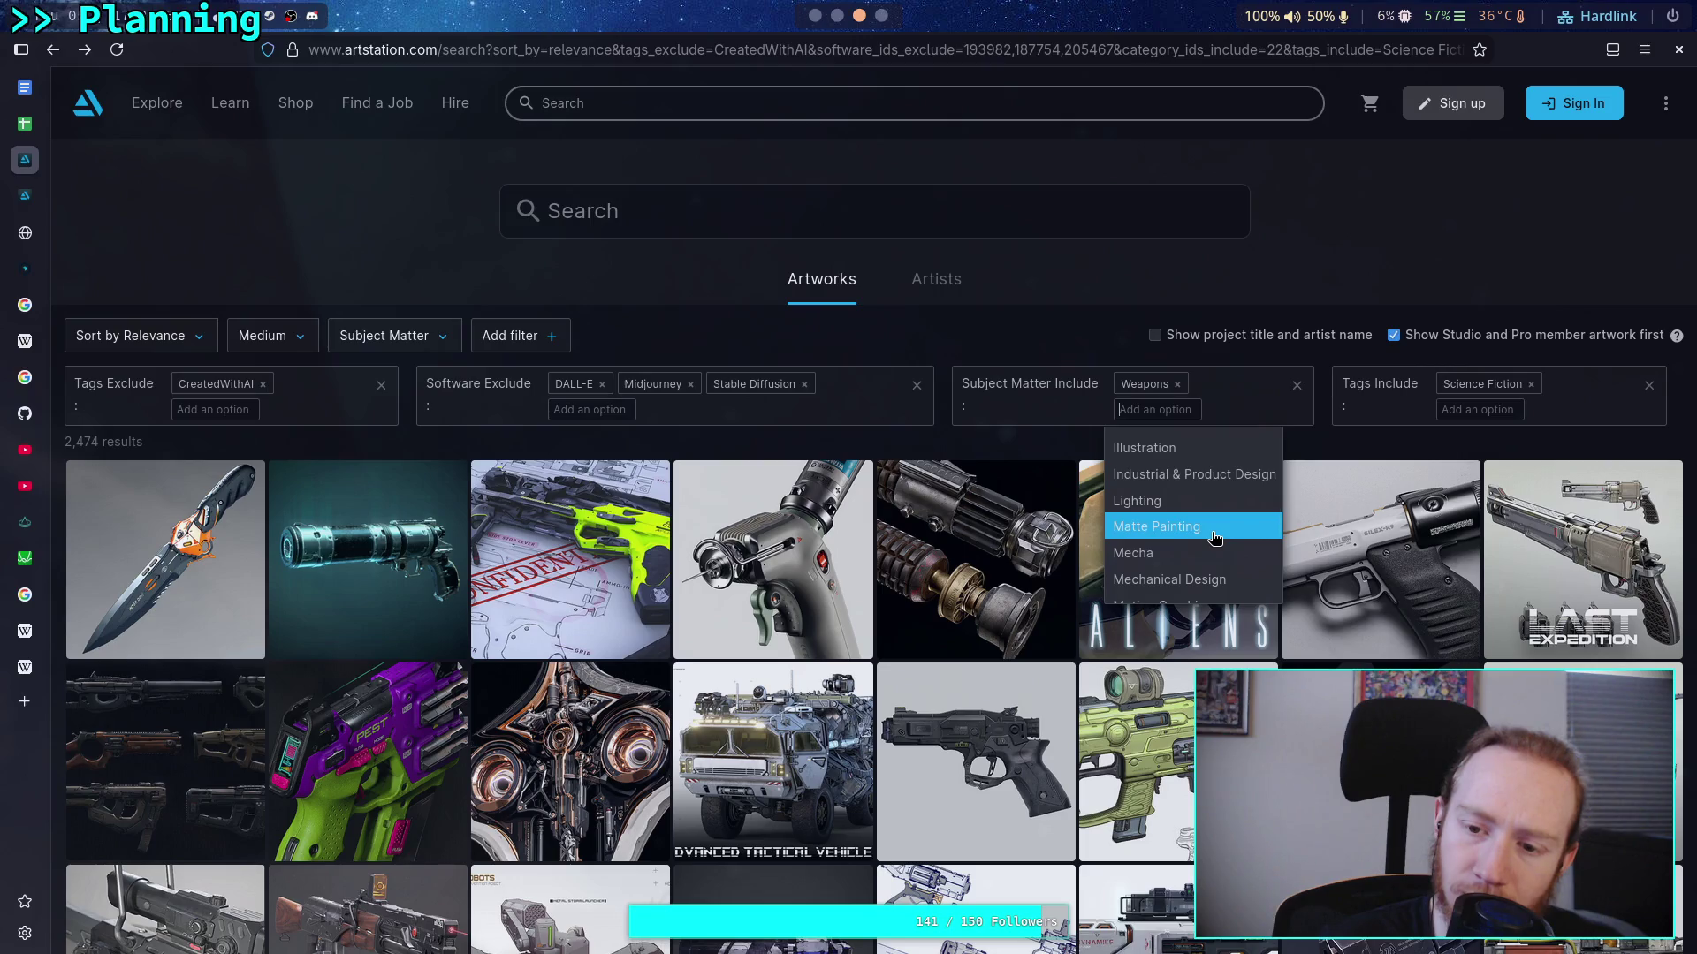
{"action": "scroll", "coordinate": [1215, 537], "scroll_direction": "up", "scroll_amount": 2}
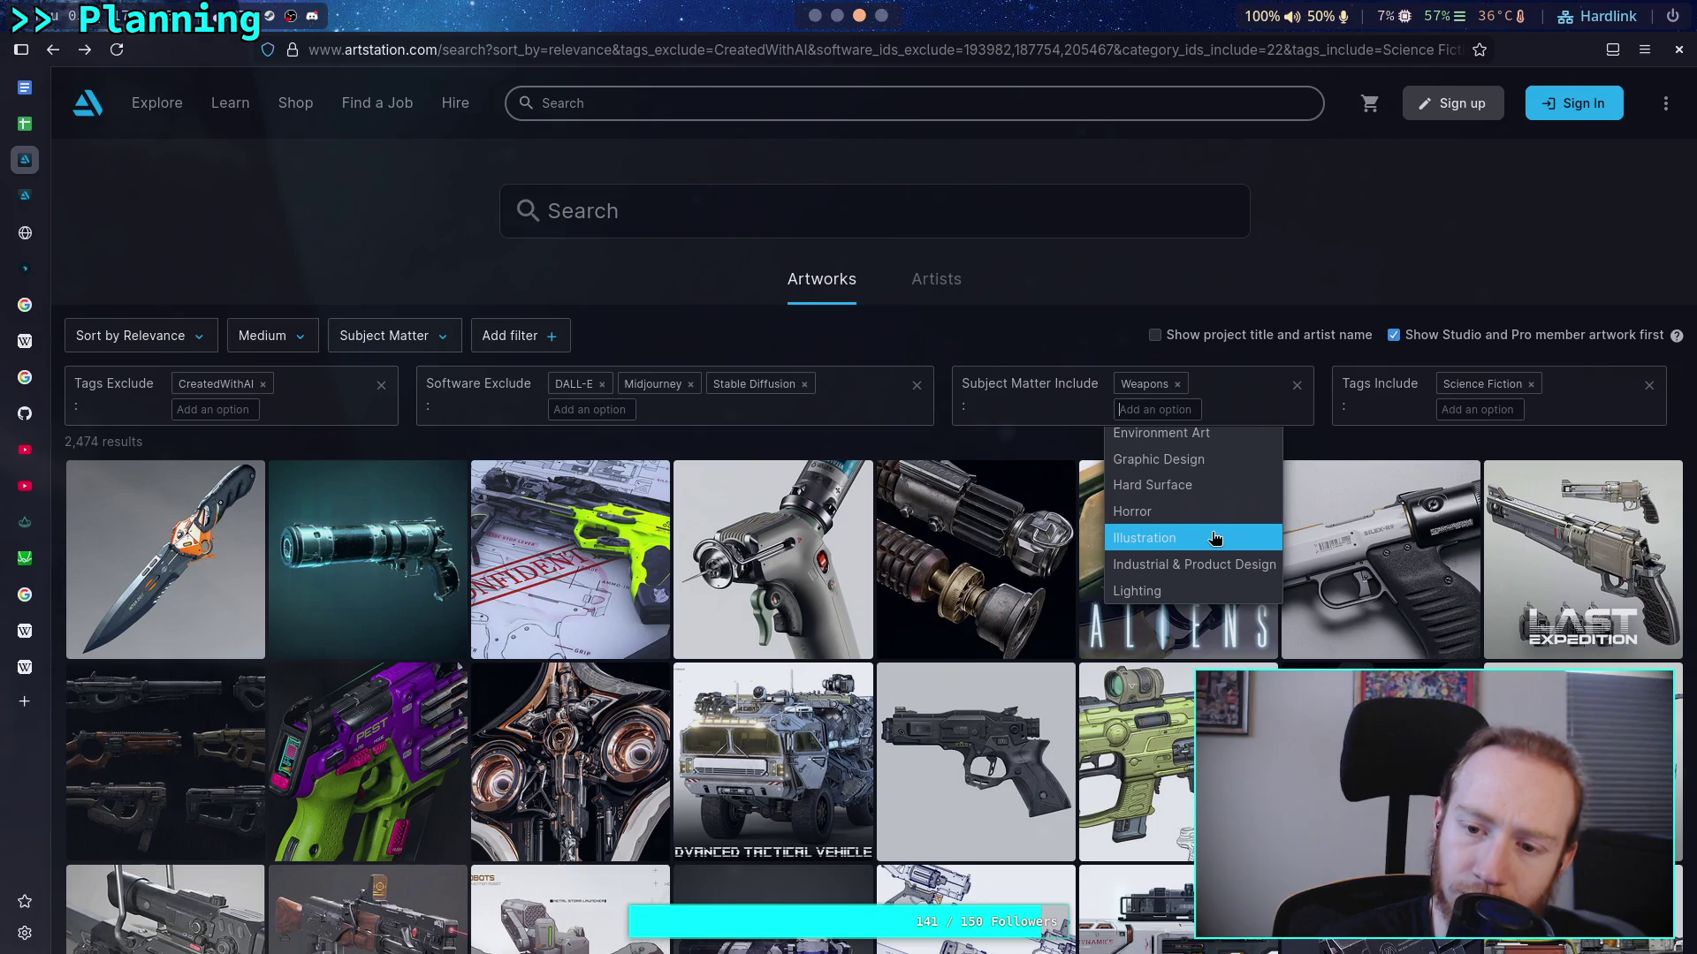
{"action": "scroll", "coordinate": [1214, 537], "scroll_direction": "up", "scroll_amount": 2}
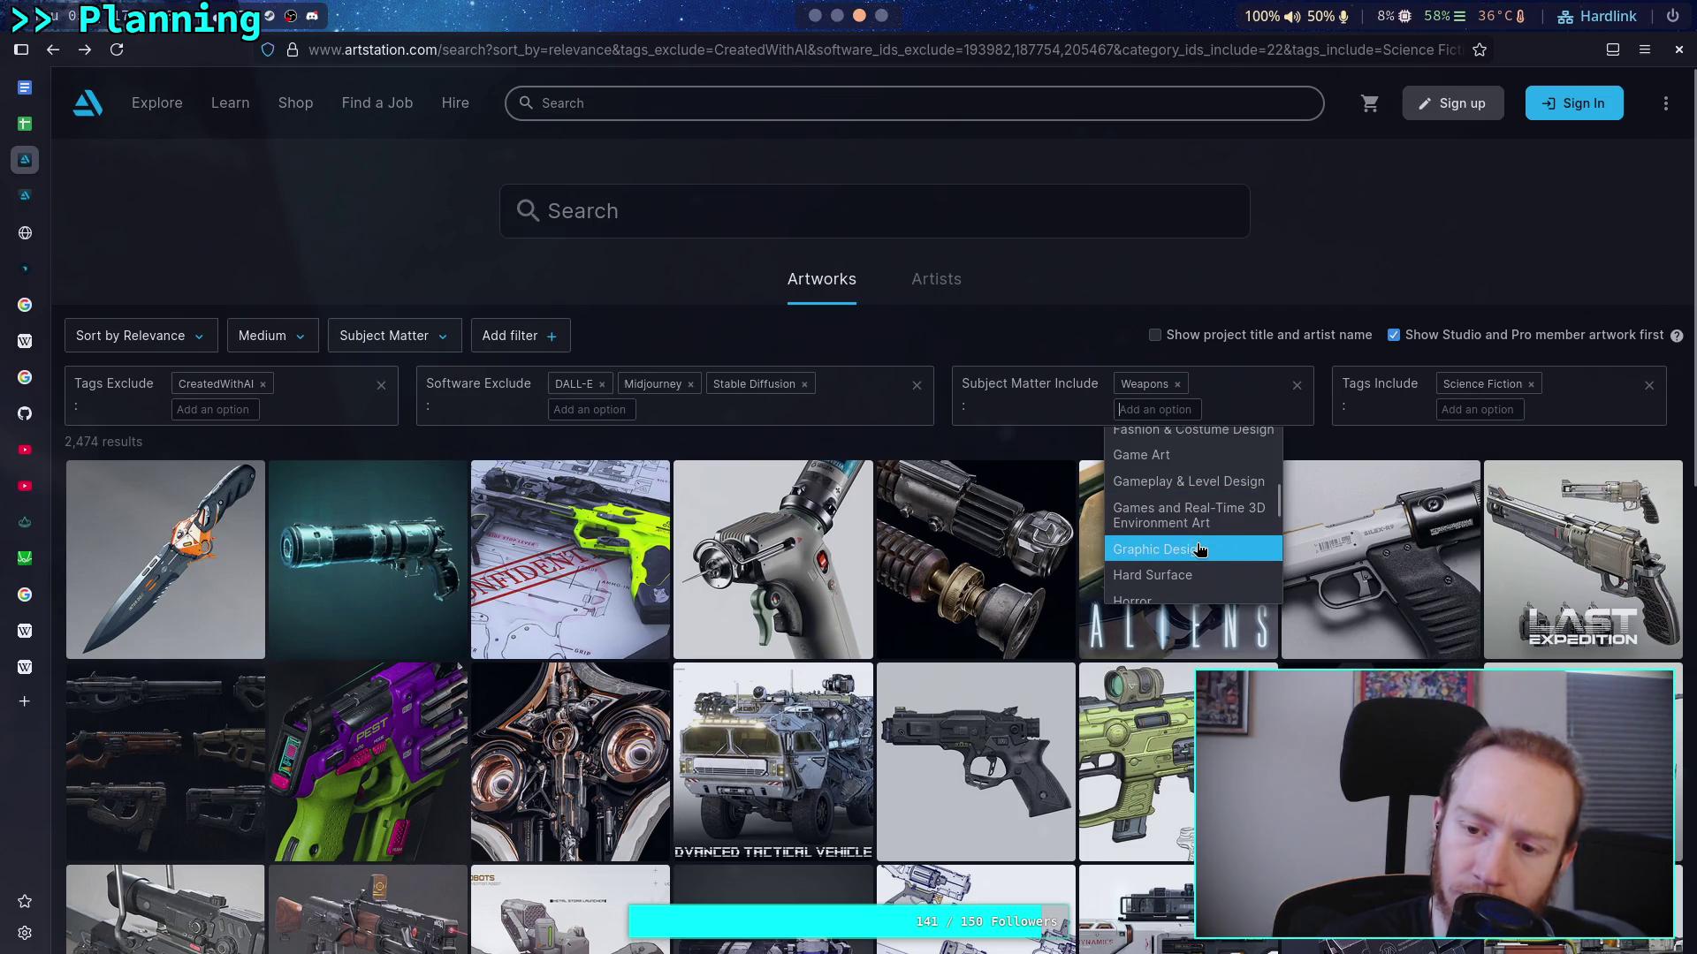
{"action": "scroll", "coordinate": [1199, 549], "scroll_direction": "up", "scroll_amount": 2}
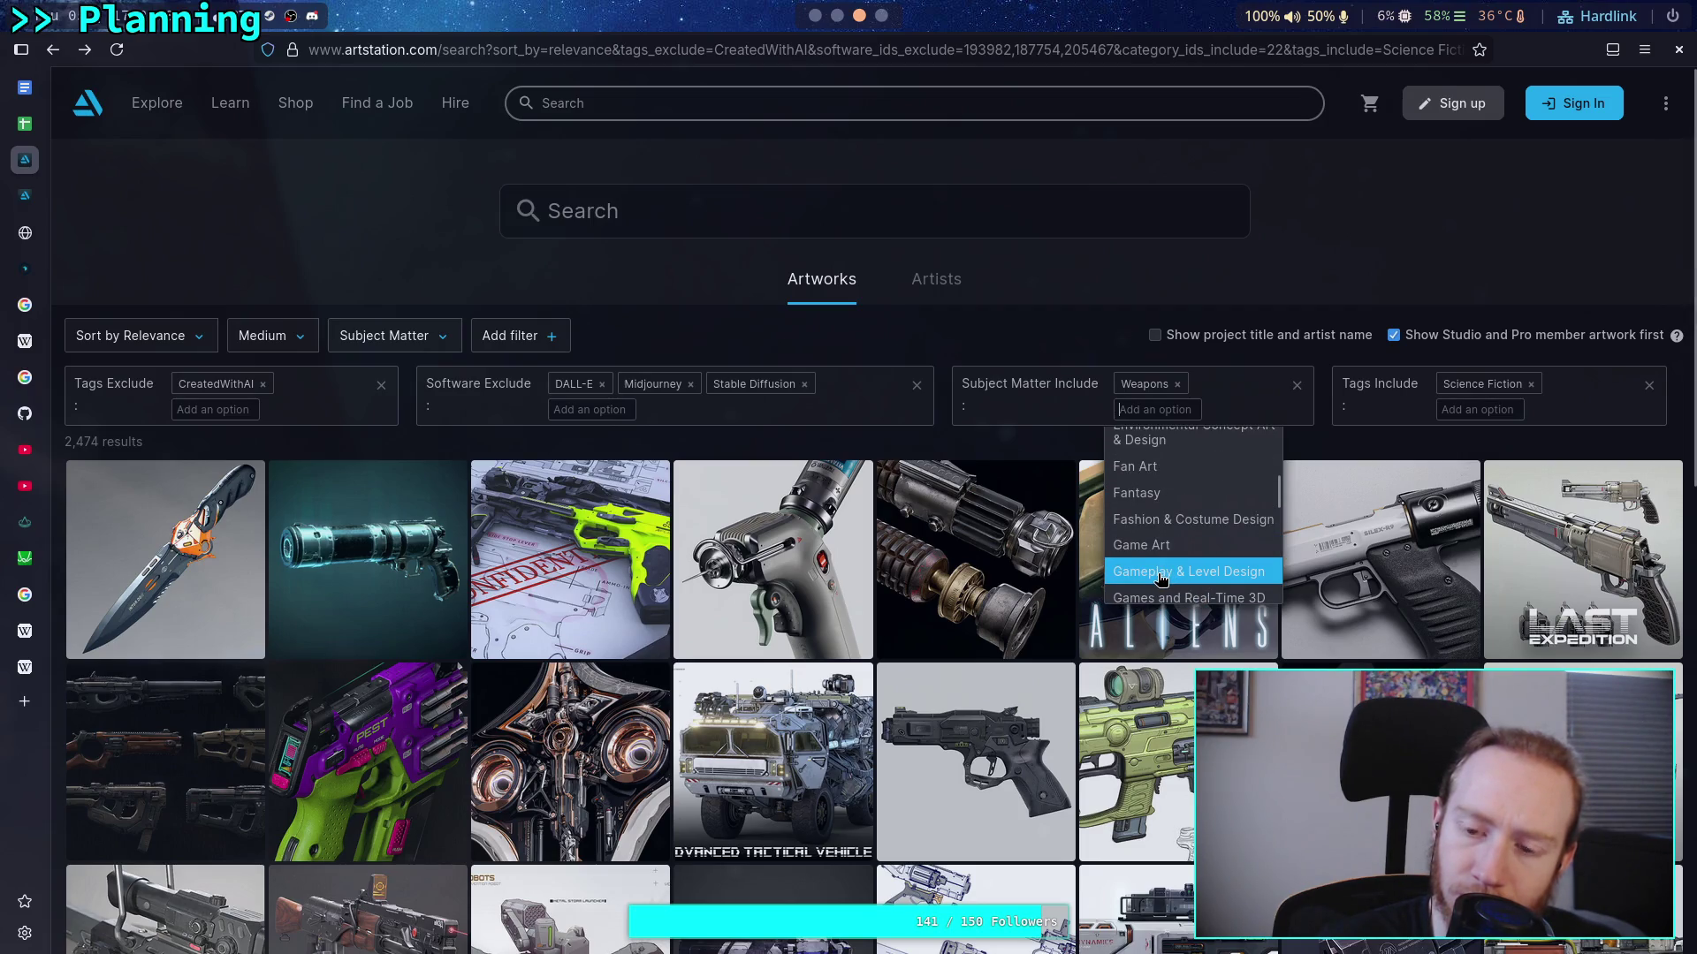
{"action": "scroll", "coordinate": [1173, 543], "scroll_direction": "up", "scroll_amount": 2}
{"action": "scroll", "coordinate": [1157, 546], "scroll_direction": "up", "scroll_amount": 1}
{"action": "scroll", "coordinate": [1191, 533], "scroll_direction": "up", "scroll_amount": 2}
{"action": "scroll", "coordinate": [1200, 530], "scroll_direction": "up", "scroll_amount": 2}
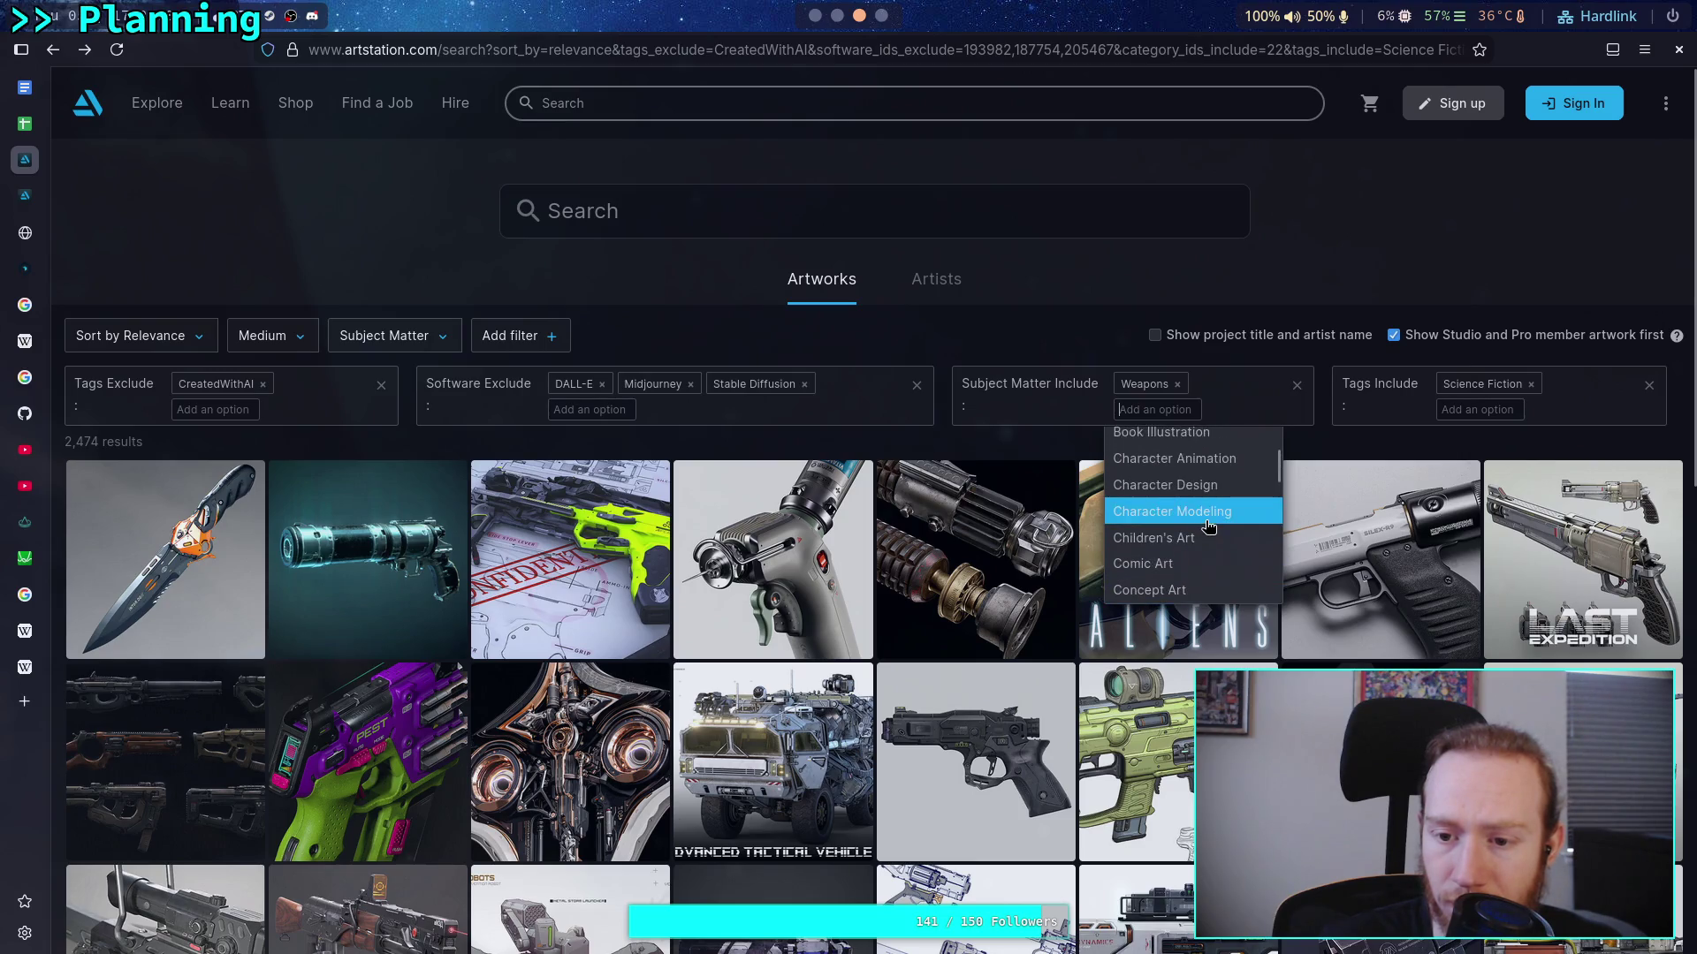
{"action": "scroll", "coordinate": [1209, 526], "scroll_direction": "up", "scroll_amount": 6}
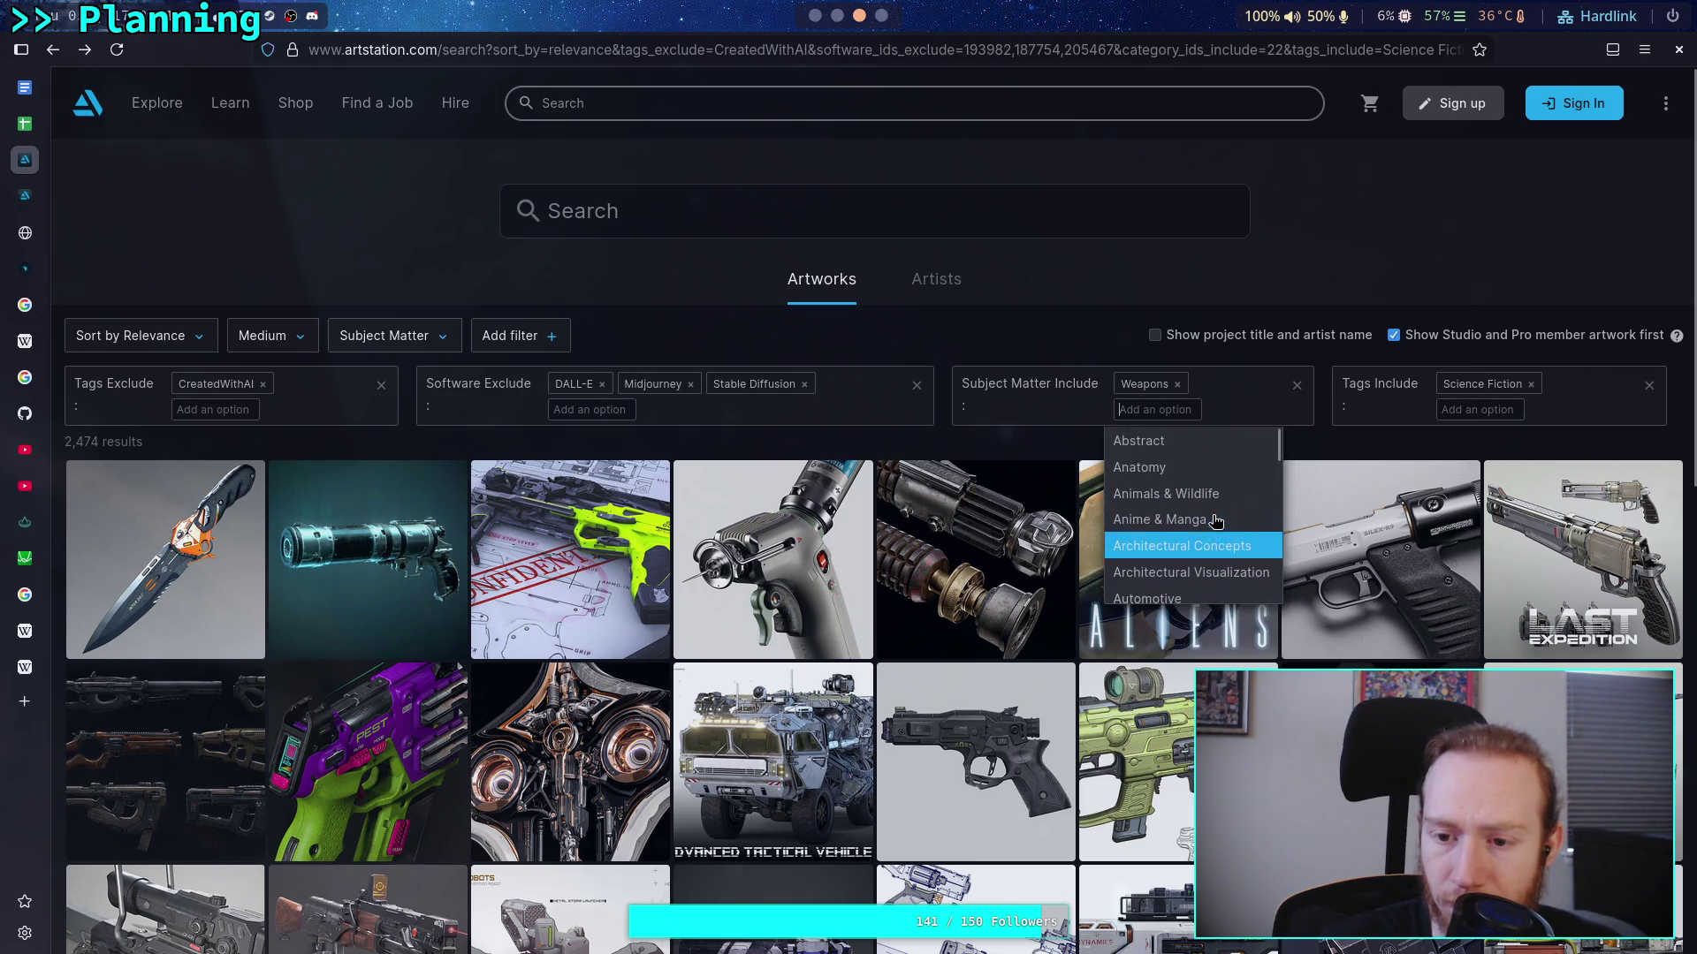
{"action": "scroll", "coordinate": [1211, 517], "scroll_direction": "down", "scroll_amount": 4}
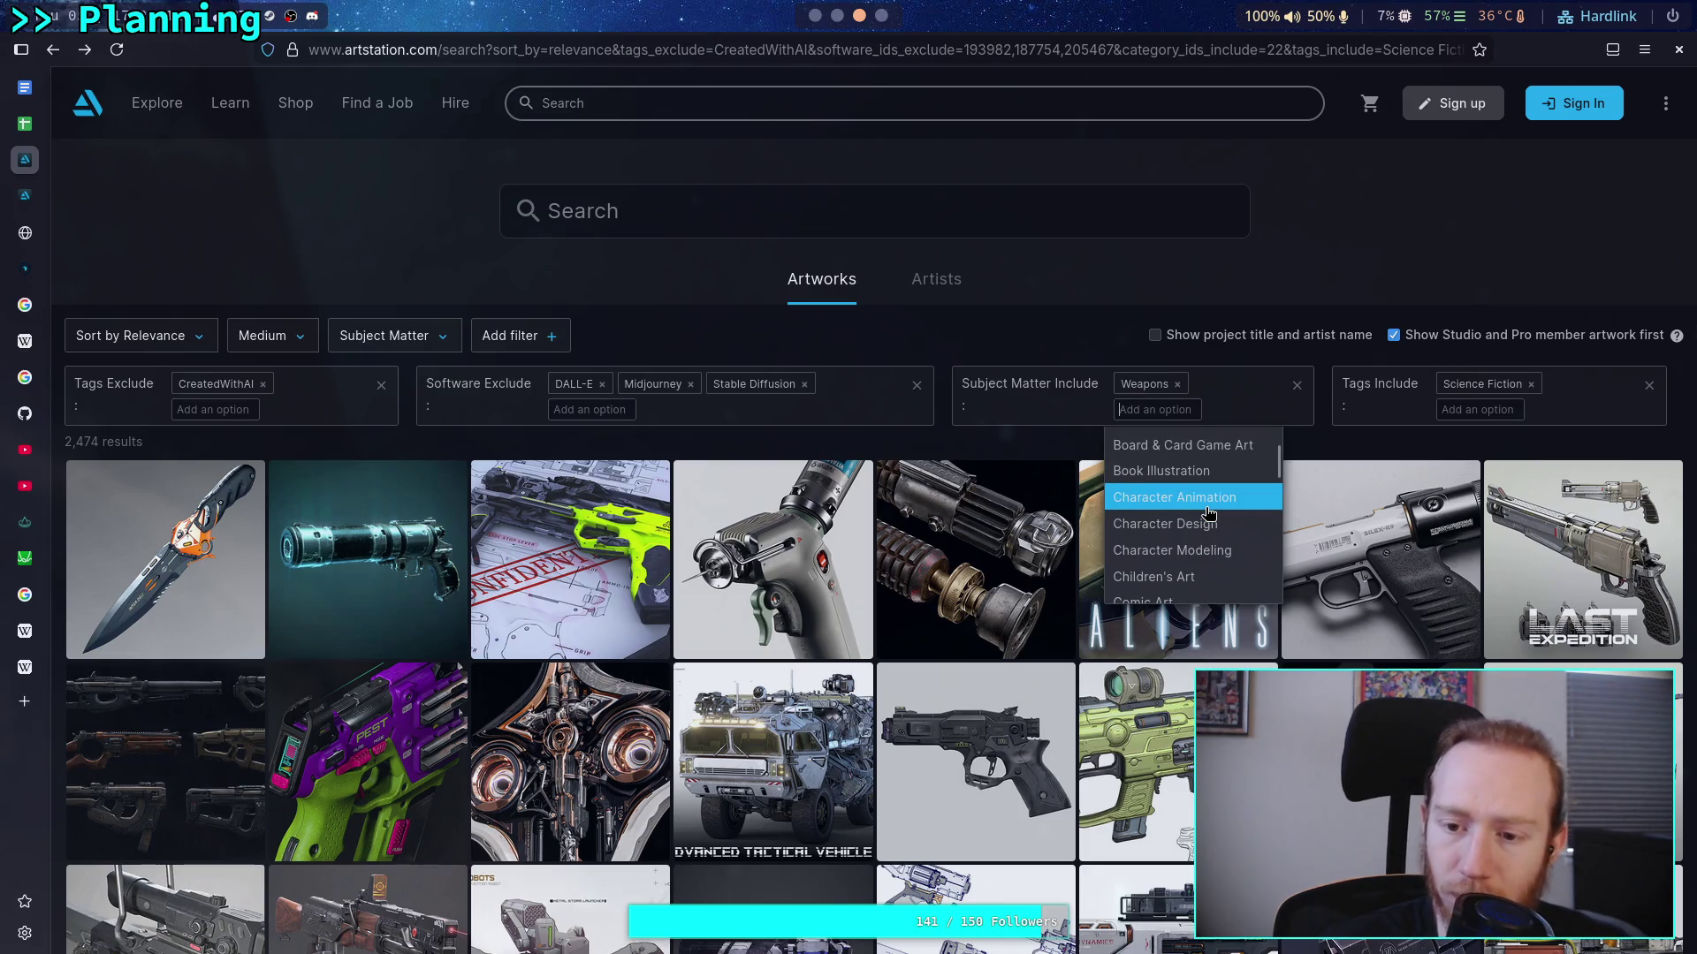
{"action": "scroll", "coordinate": [1220, 526], "scroll_direction": "down", "scroll_amount": 4}
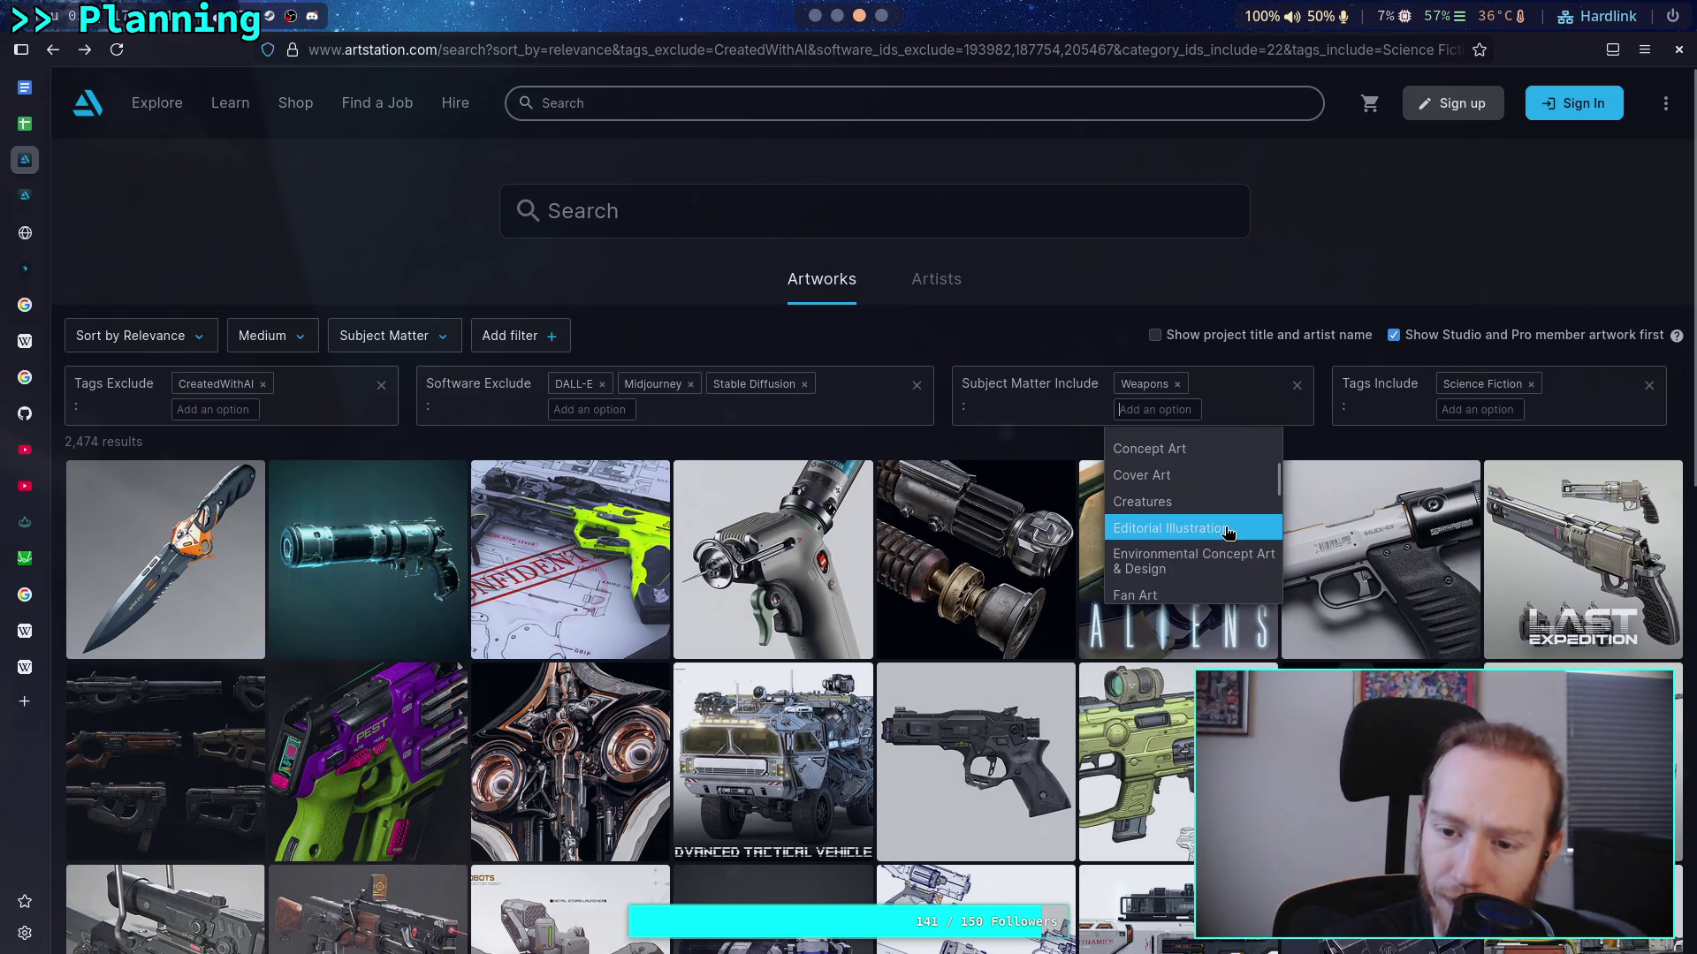
{"action": "scroll", "coordinate": [1228, 531], "scroll_direction": "down", "scroll_amount": 3}
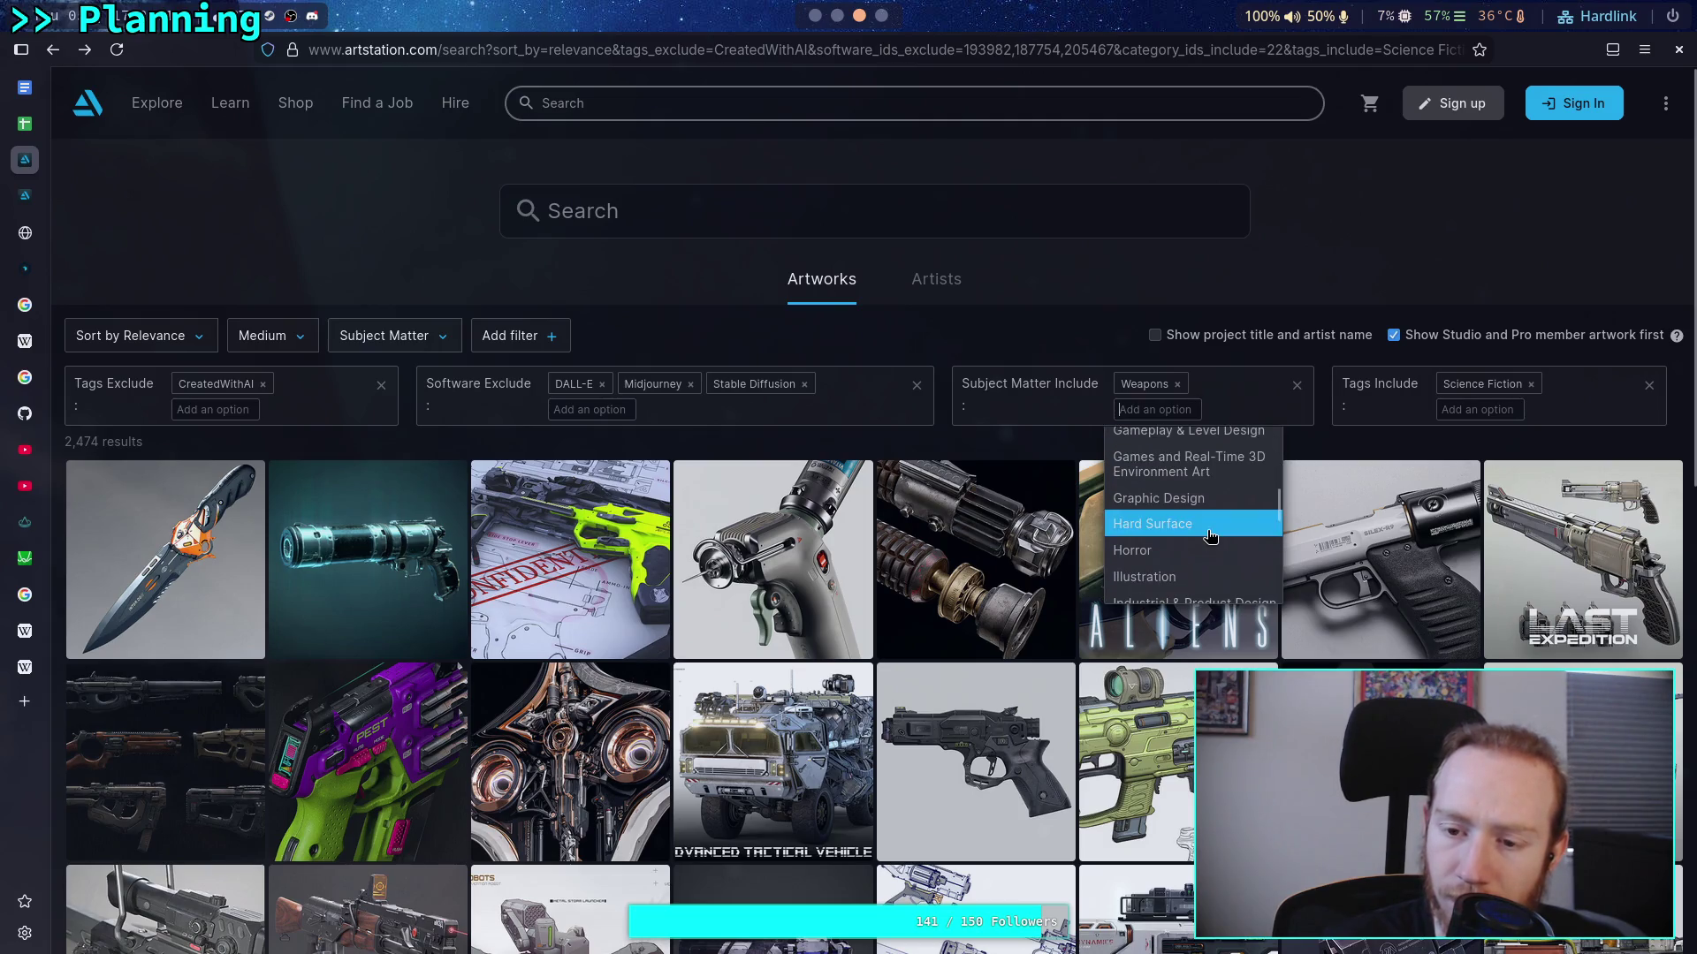
{"action": "scroll", "coordinate": [1215, 541], "scroll_direction": "down", "scroll_amount": 4}
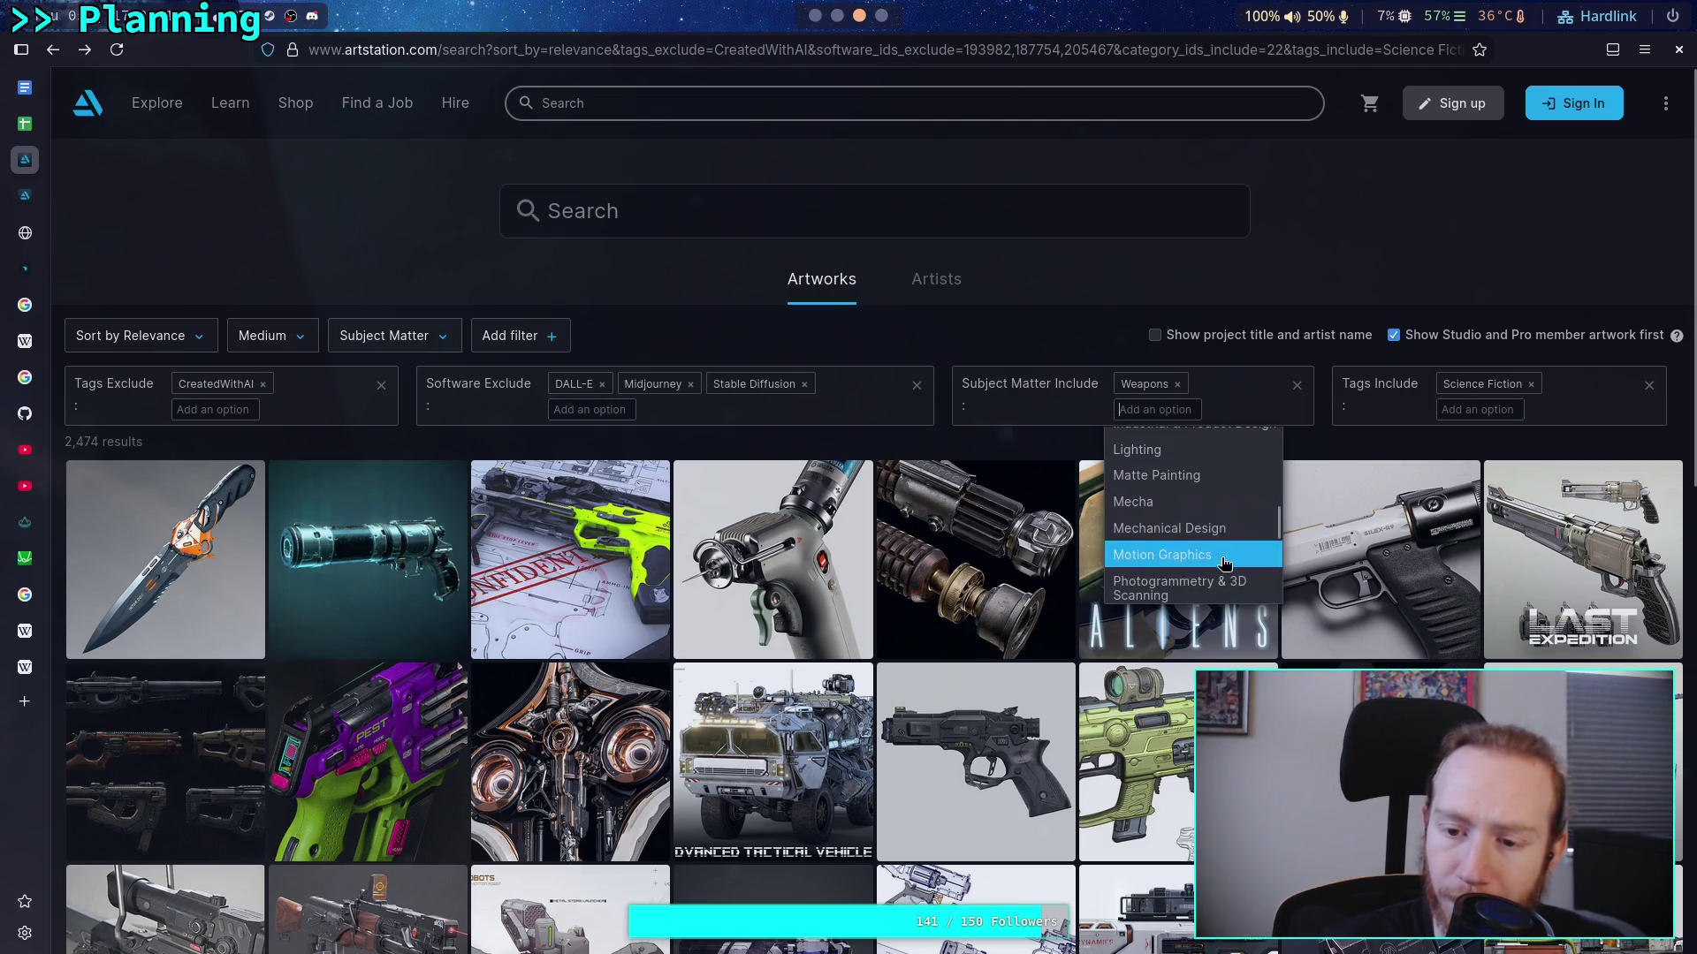
{"action": "scroll", "coordinate": [1220, 549], "scroll_direction": "down", "scroll_amount": 3}
{"action": "scroll", "coordinate": [1223, 531], "scroll_direction": "down", "scroll_amount": 3}
{"action": "scroll", "coordinate": [1207, 533], "scroll_direction": "up", "scroll_amount": 2}
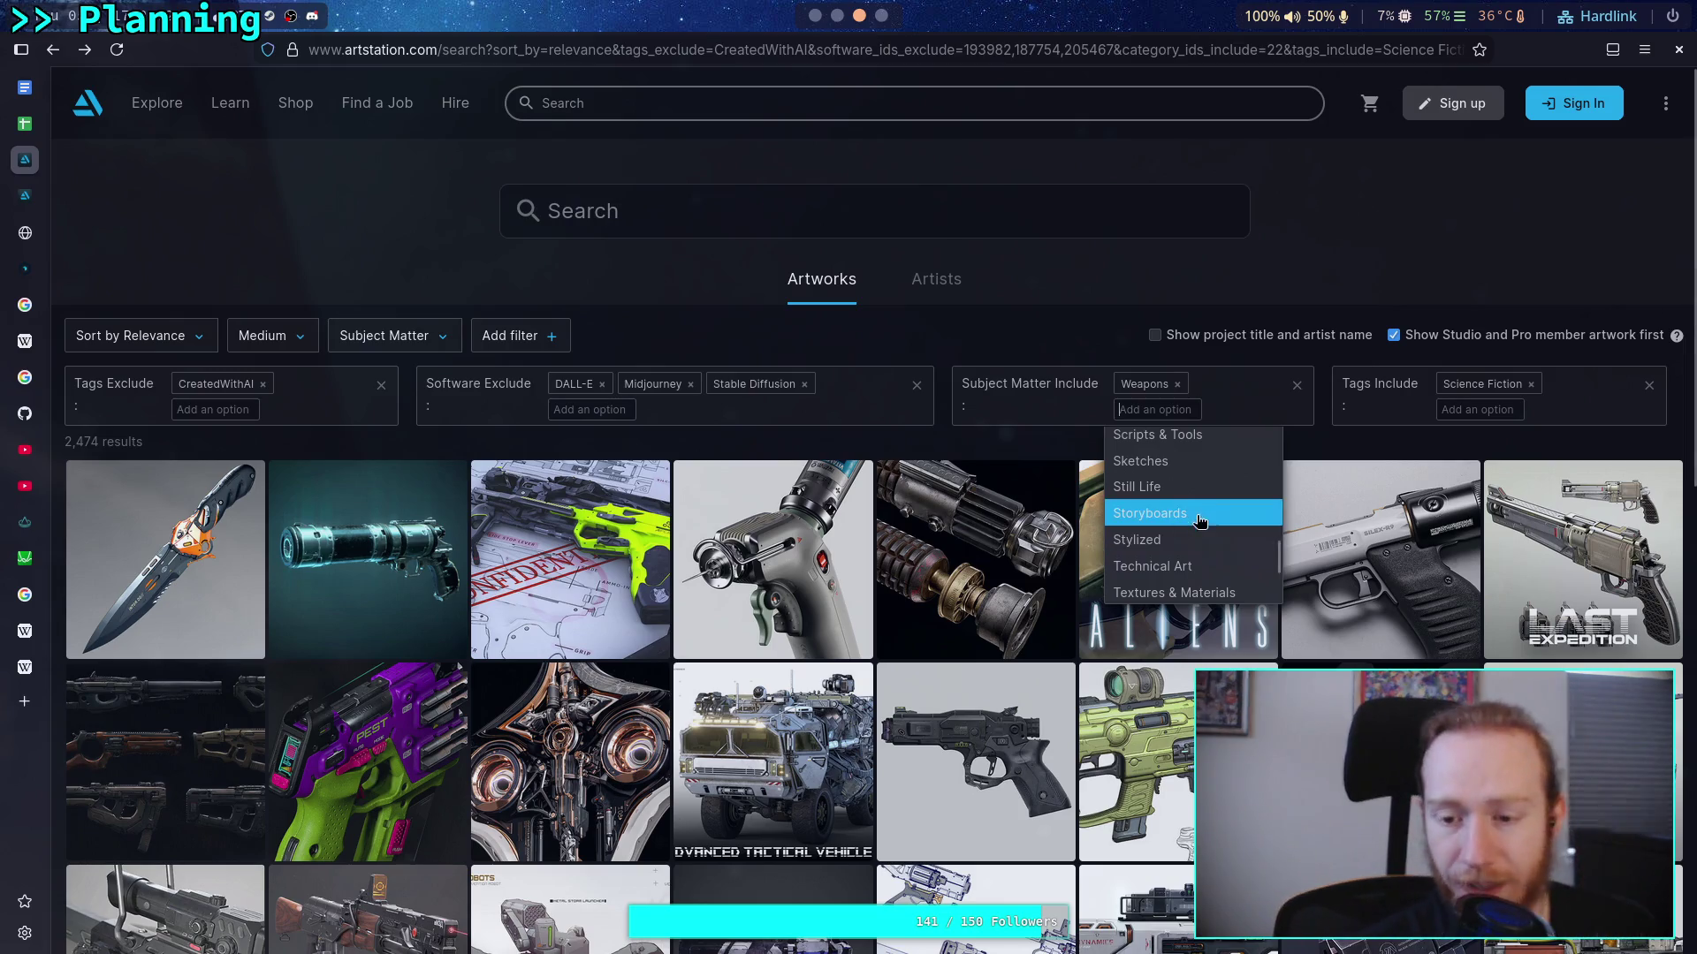
{"action": "scroll", "coordinate": [1199, 521], "scroll_direction": "up", "scroll_amount": 3}
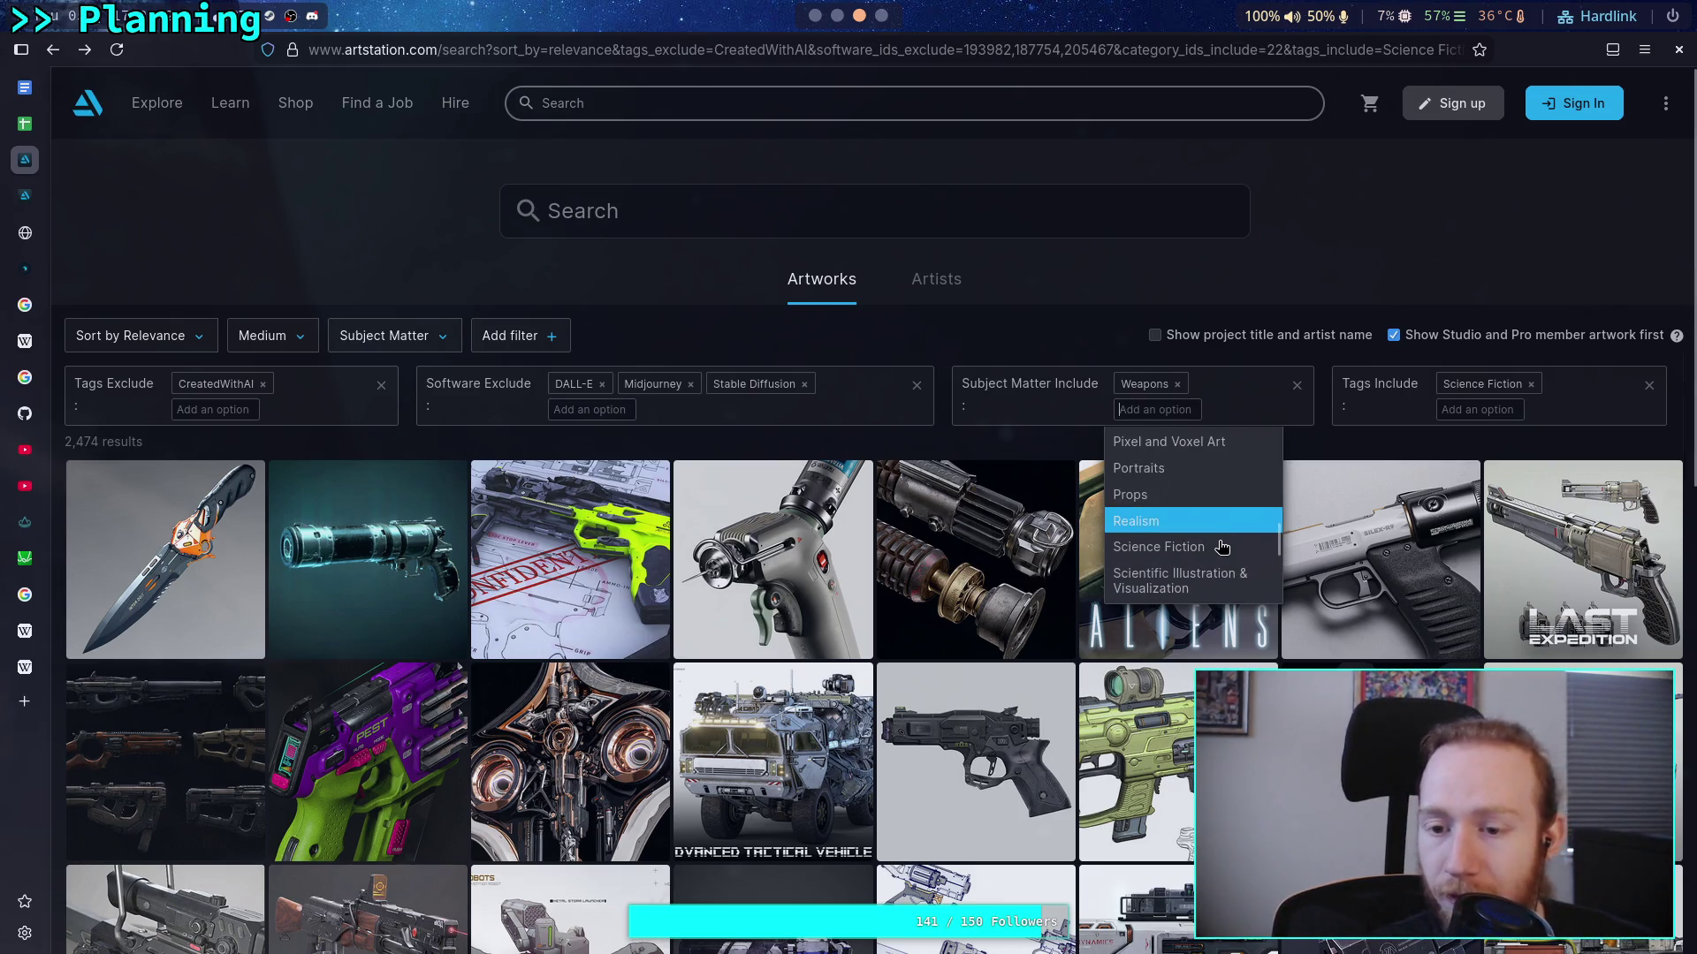
{"action": "scroll", "coordinate": [1215, 539], "scroll_direction": "up", "scroll_amount": 4}
{"action": "scroll", "coordinate": [1206, 535], "scroll_direction": "up", "scroll_amount": 3}
{"action": "scroll", "coordinate": [1202, 548], "scroll_direction": "up", "scroll_amount": 3}
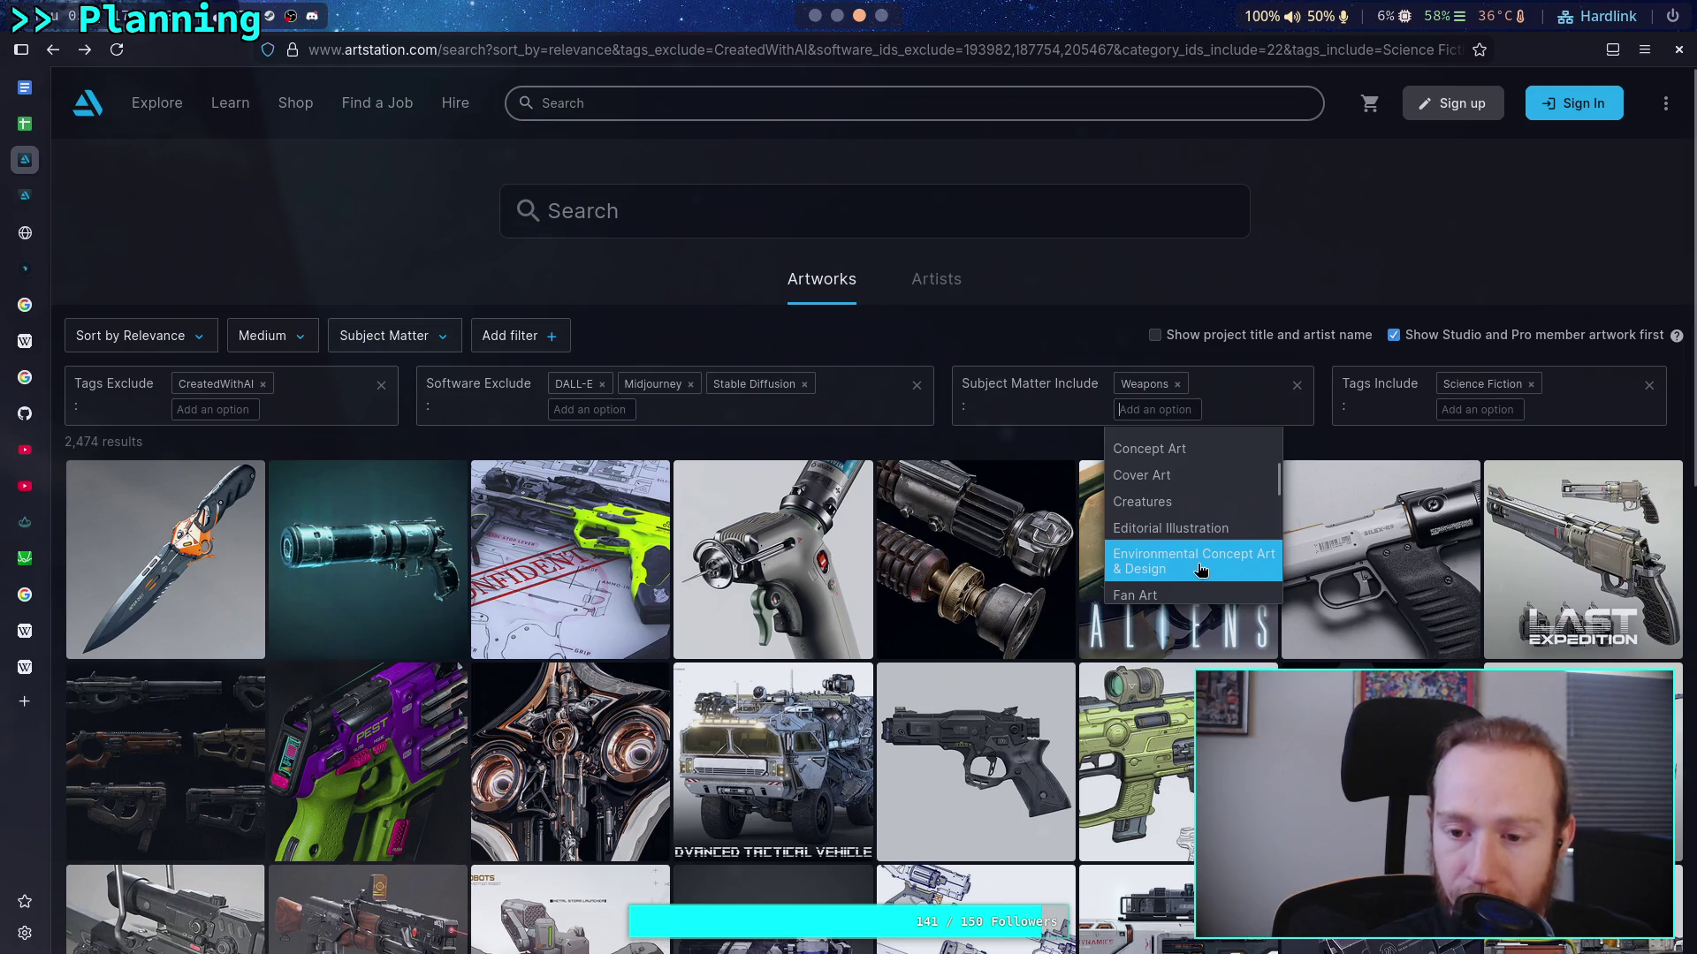
{"action": "scroll", "coordinate": [1202, 557], "scroll_direction": "down", "scroll_amount": 3}
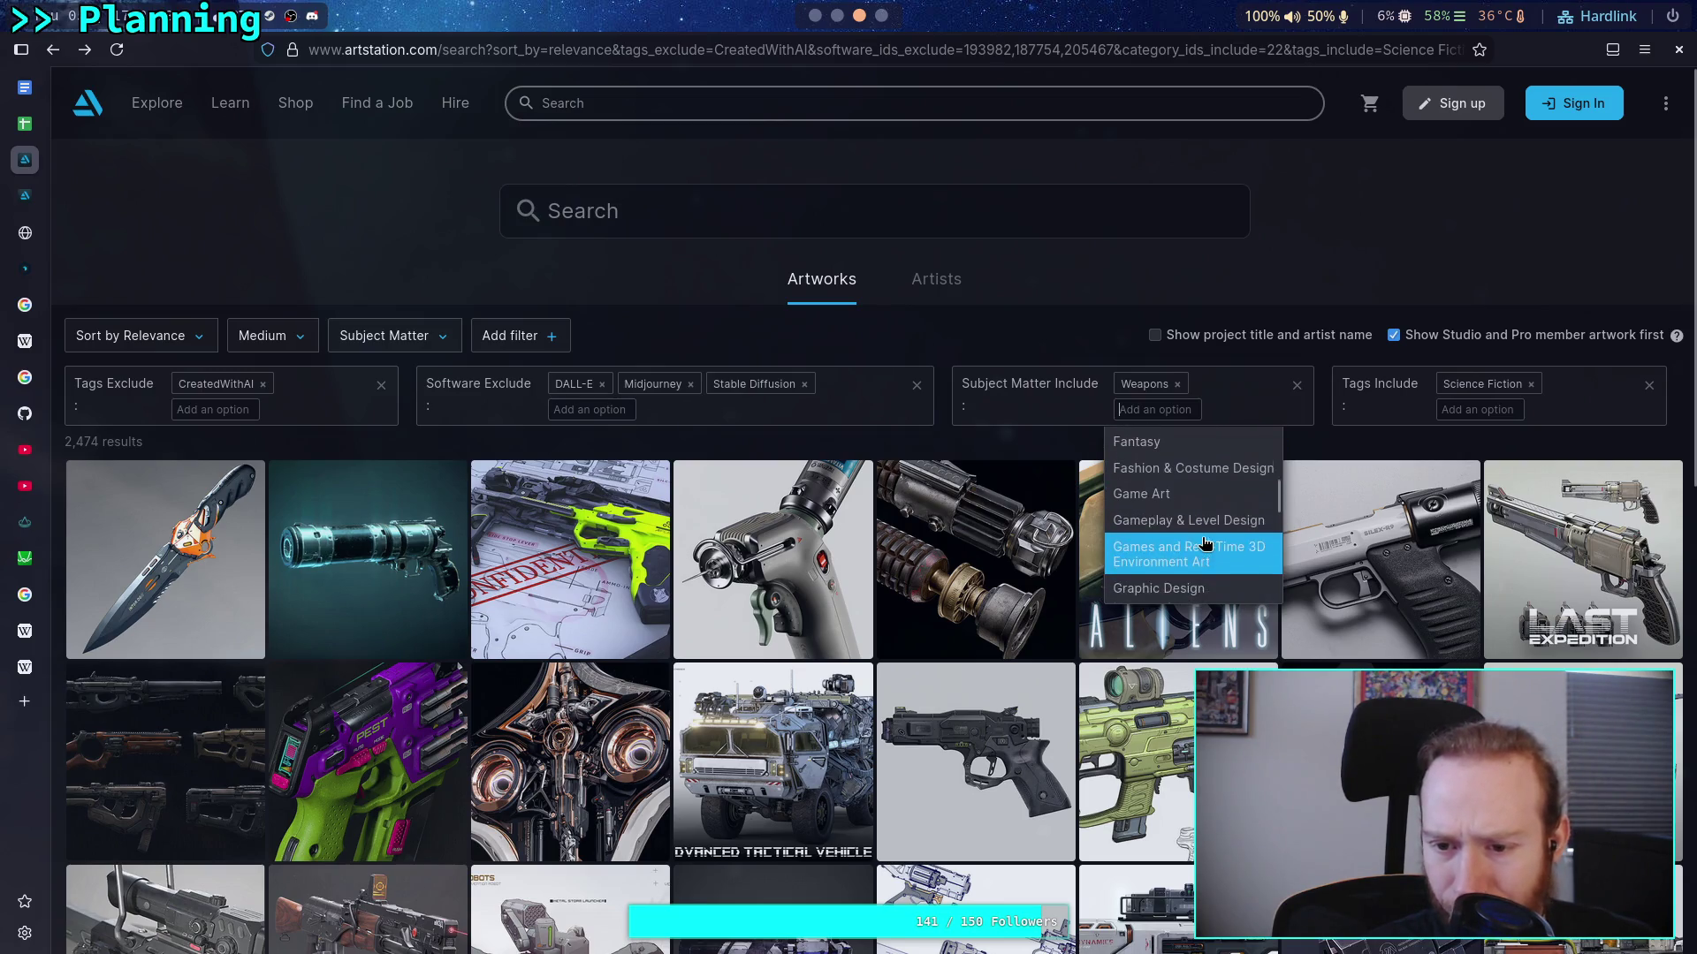
{"action": "scroll", "coordinate": [1206, 537], "scroll_direction": "up", "scroll_amount": 2}
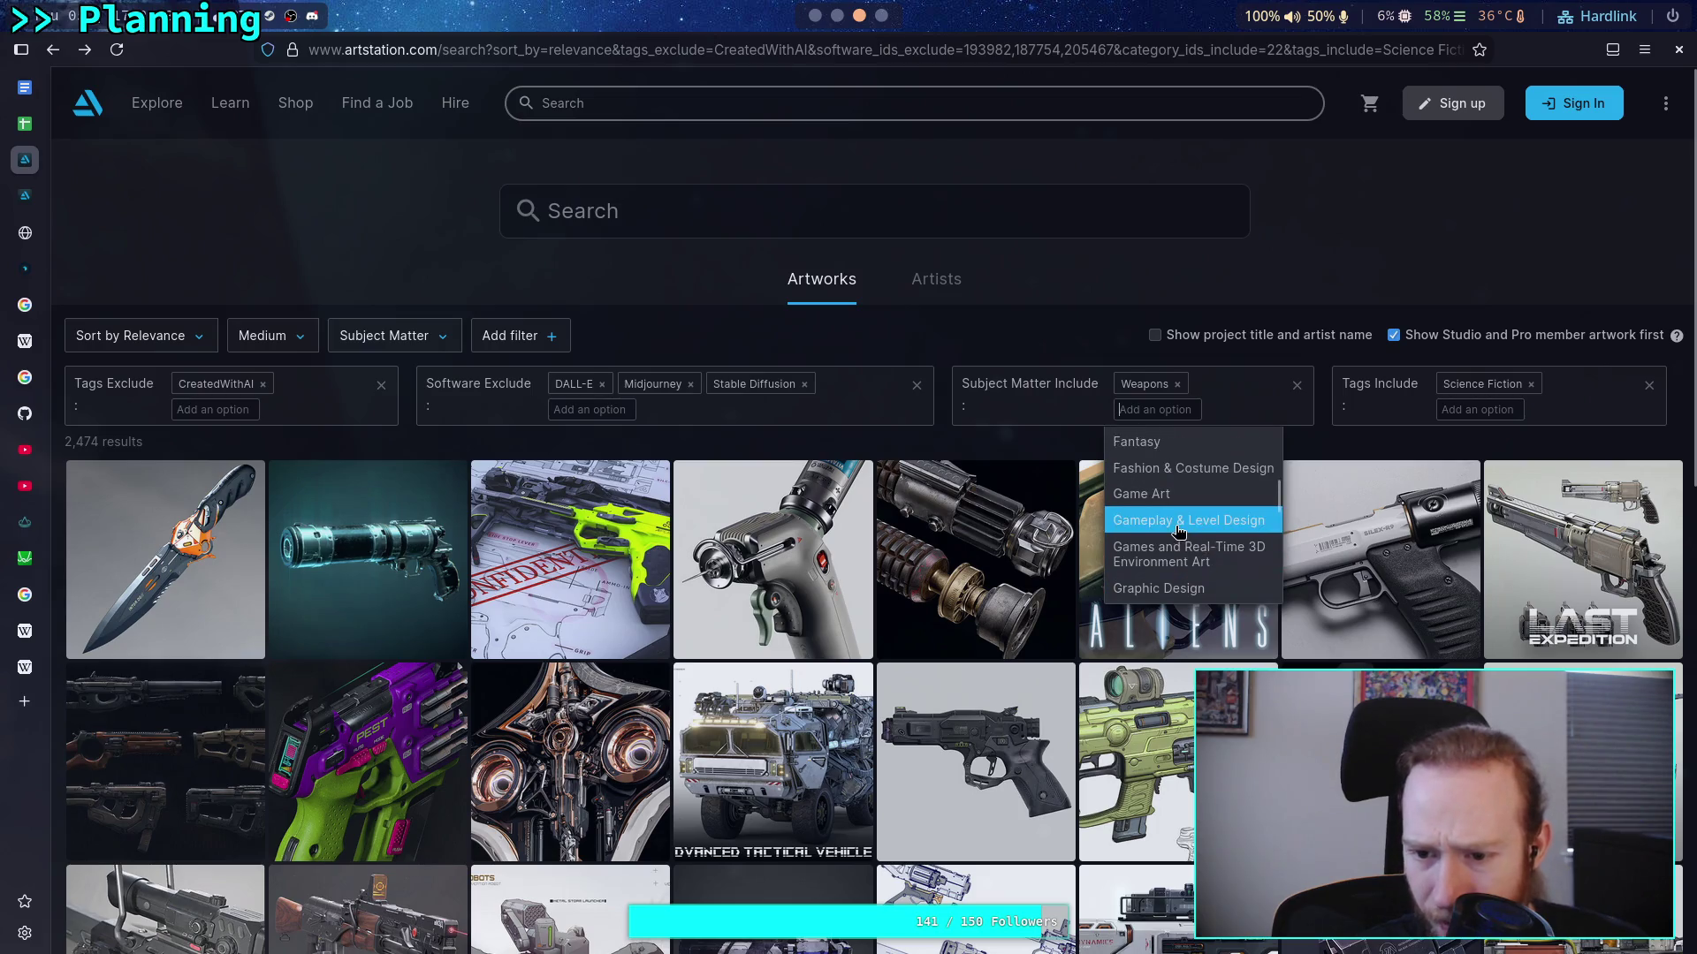
Include Gameplay & Level Design, then drop the Weapons subject and Science Fiction tag filters
{"action": "left_click", "coordinate": [1170, 516]}
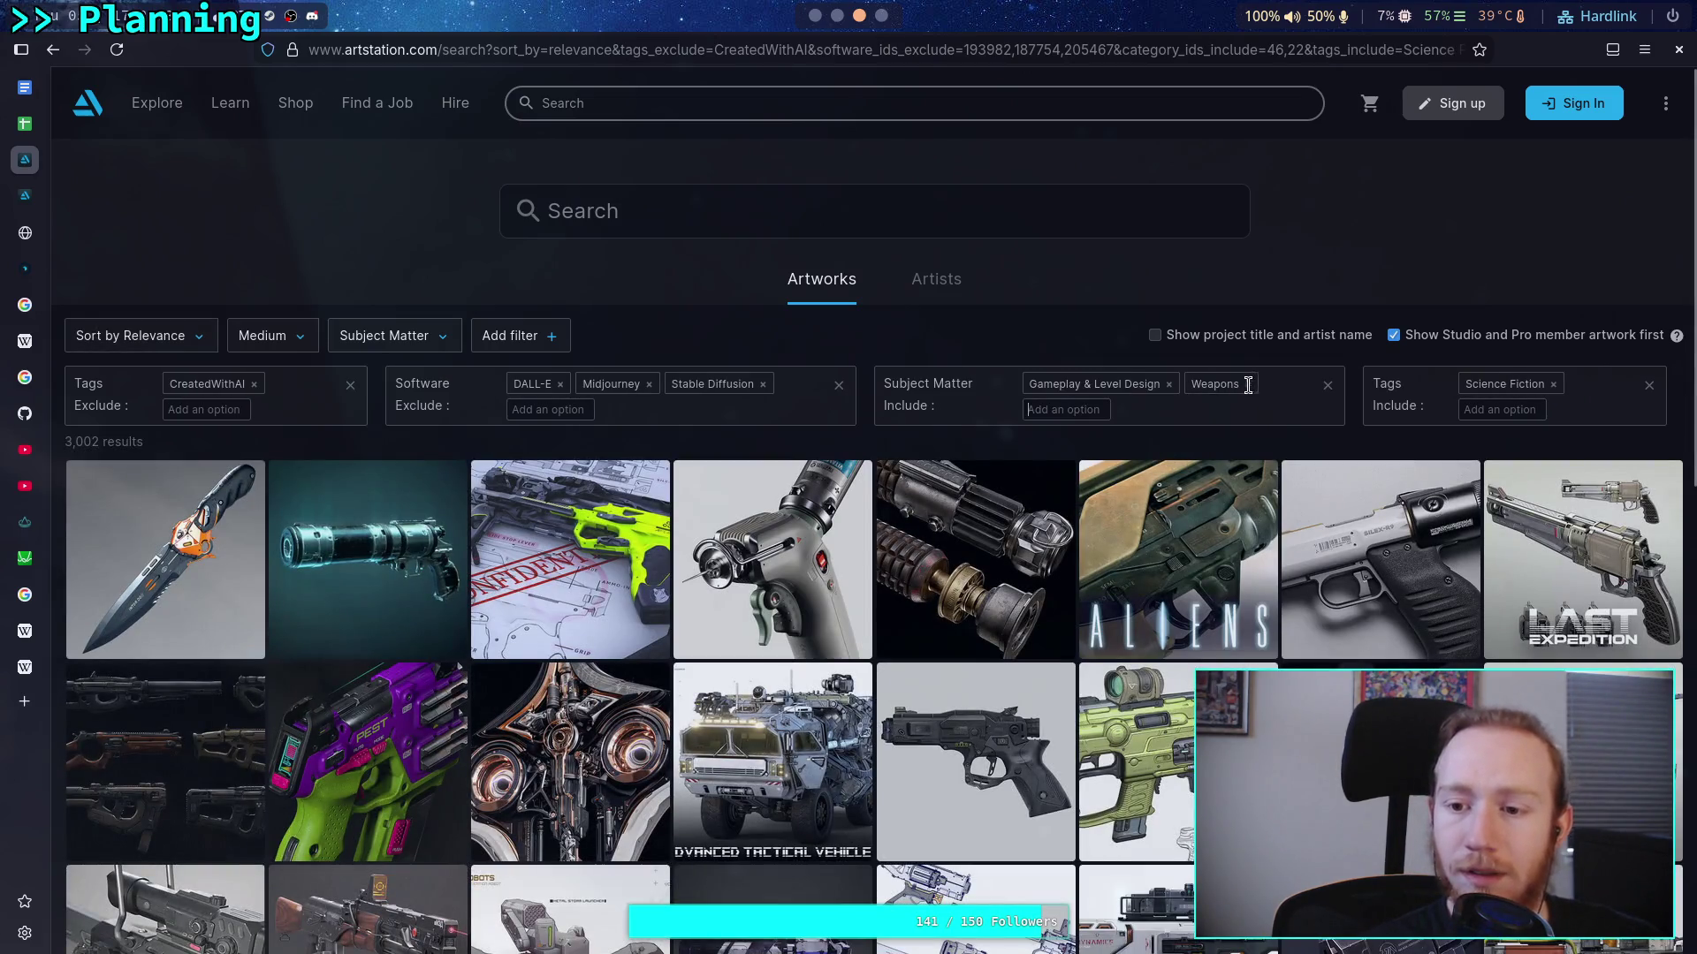
{"action": "left_click", "coordinate": [1172, 389]}
{"action": "left_click", "coordinate": [1248, 384]}
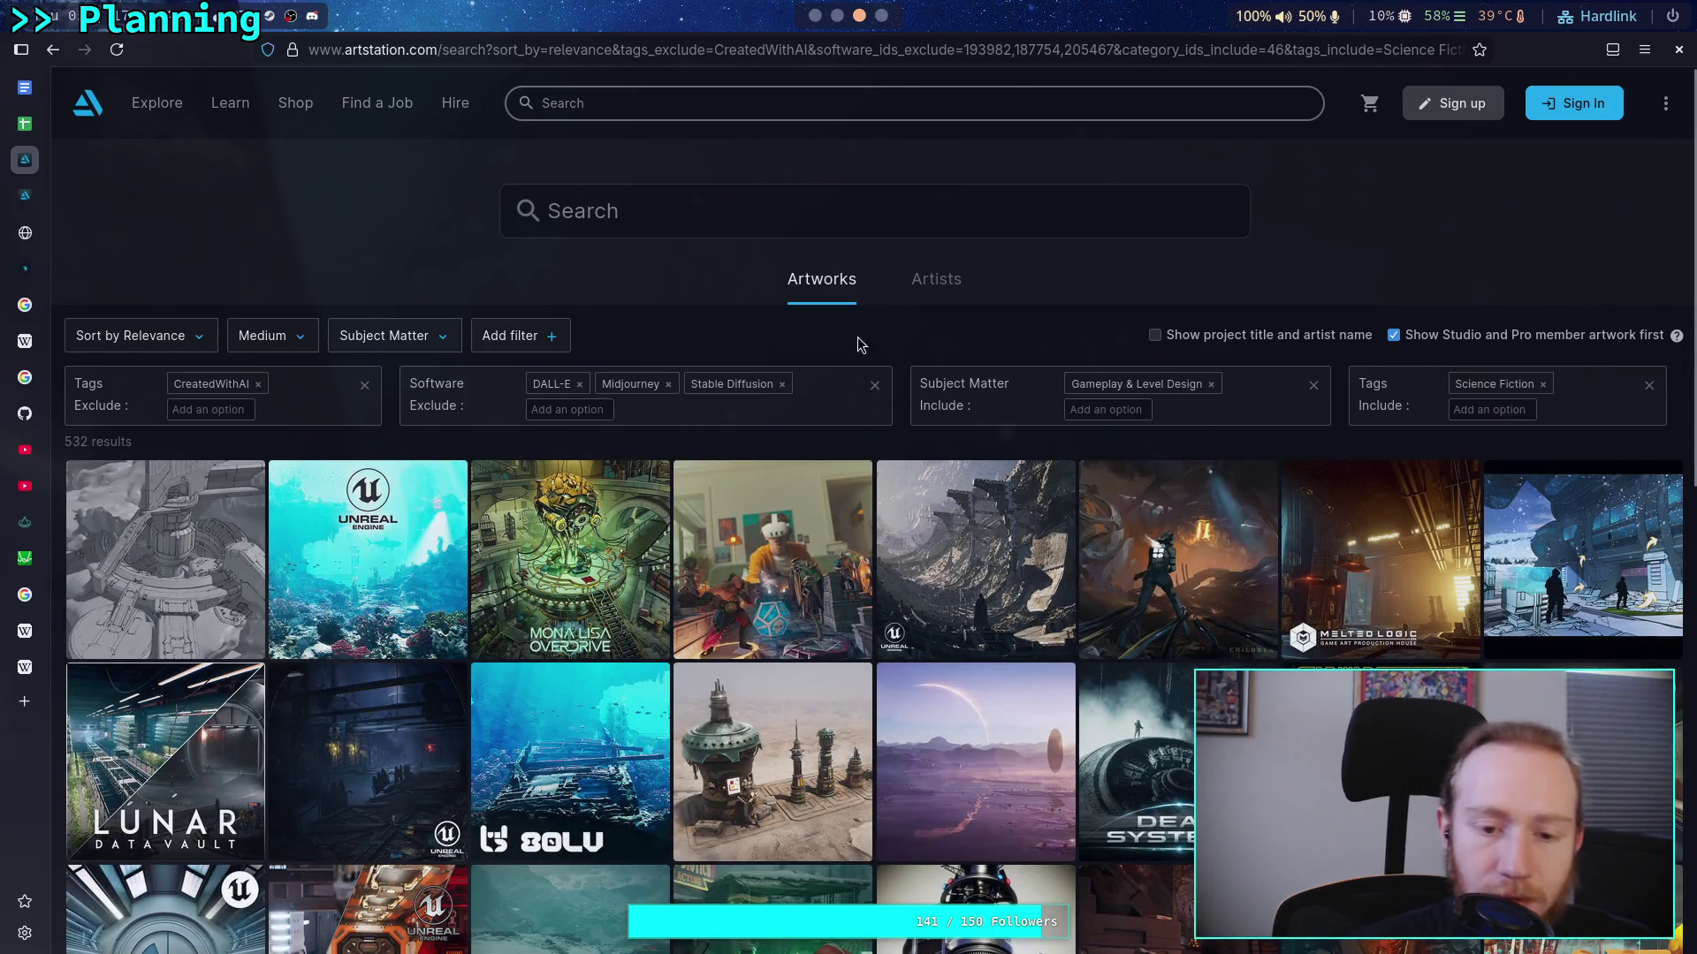
{"action": "left_click", "coordinate": [1543, 386]}
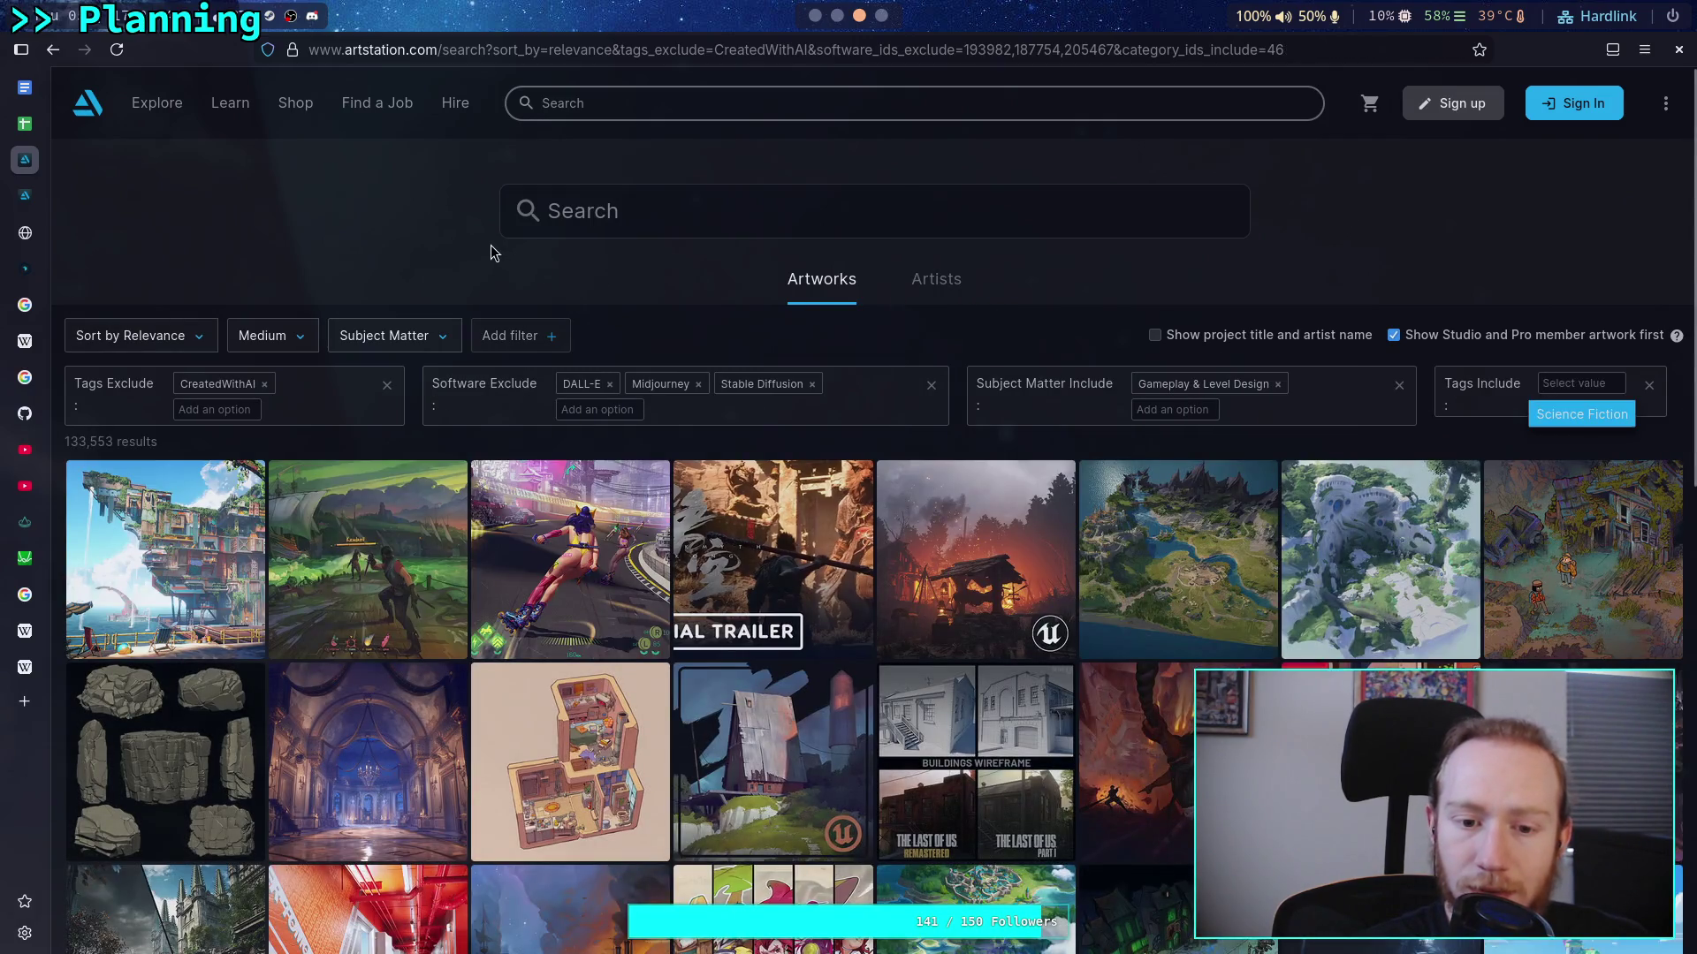
Remove the Gameplay & Level Design chip from Subject Matter Include
{"action": "scroll", "coordinate": [472, 289], "scroll_direction": "down", "scroll_amount": 5}
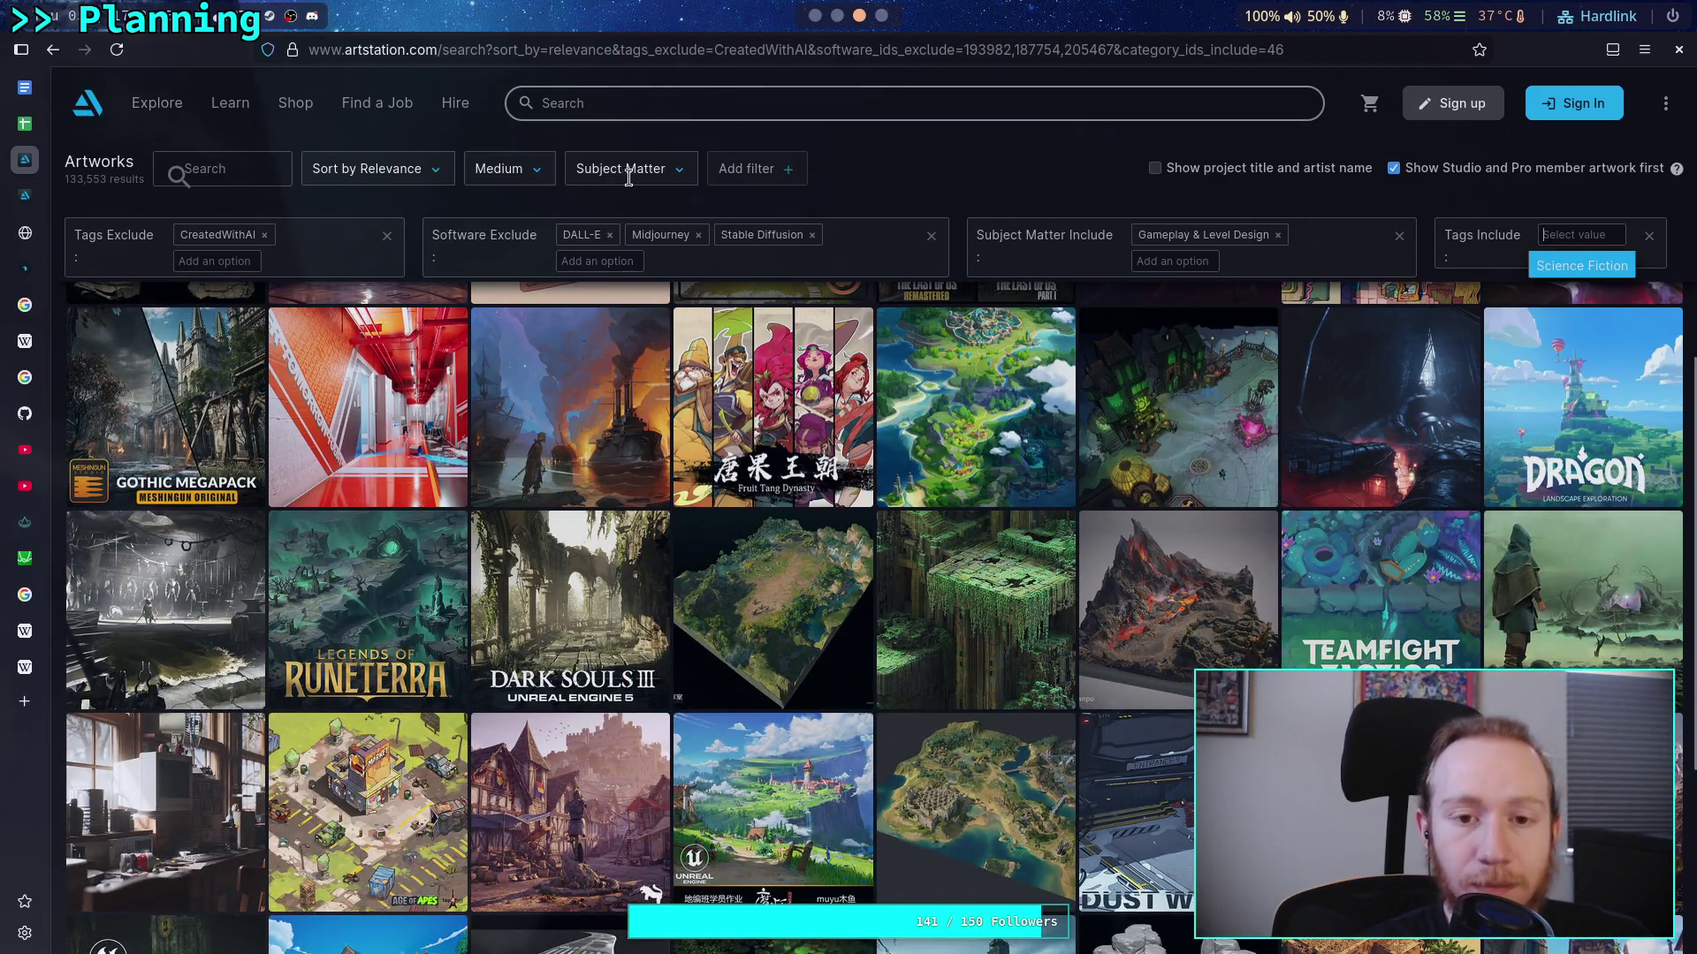
{"action": "left_click", "coordinate": [1281, 236]}
{"action": "left_click", "coordinate": [433, 338]}
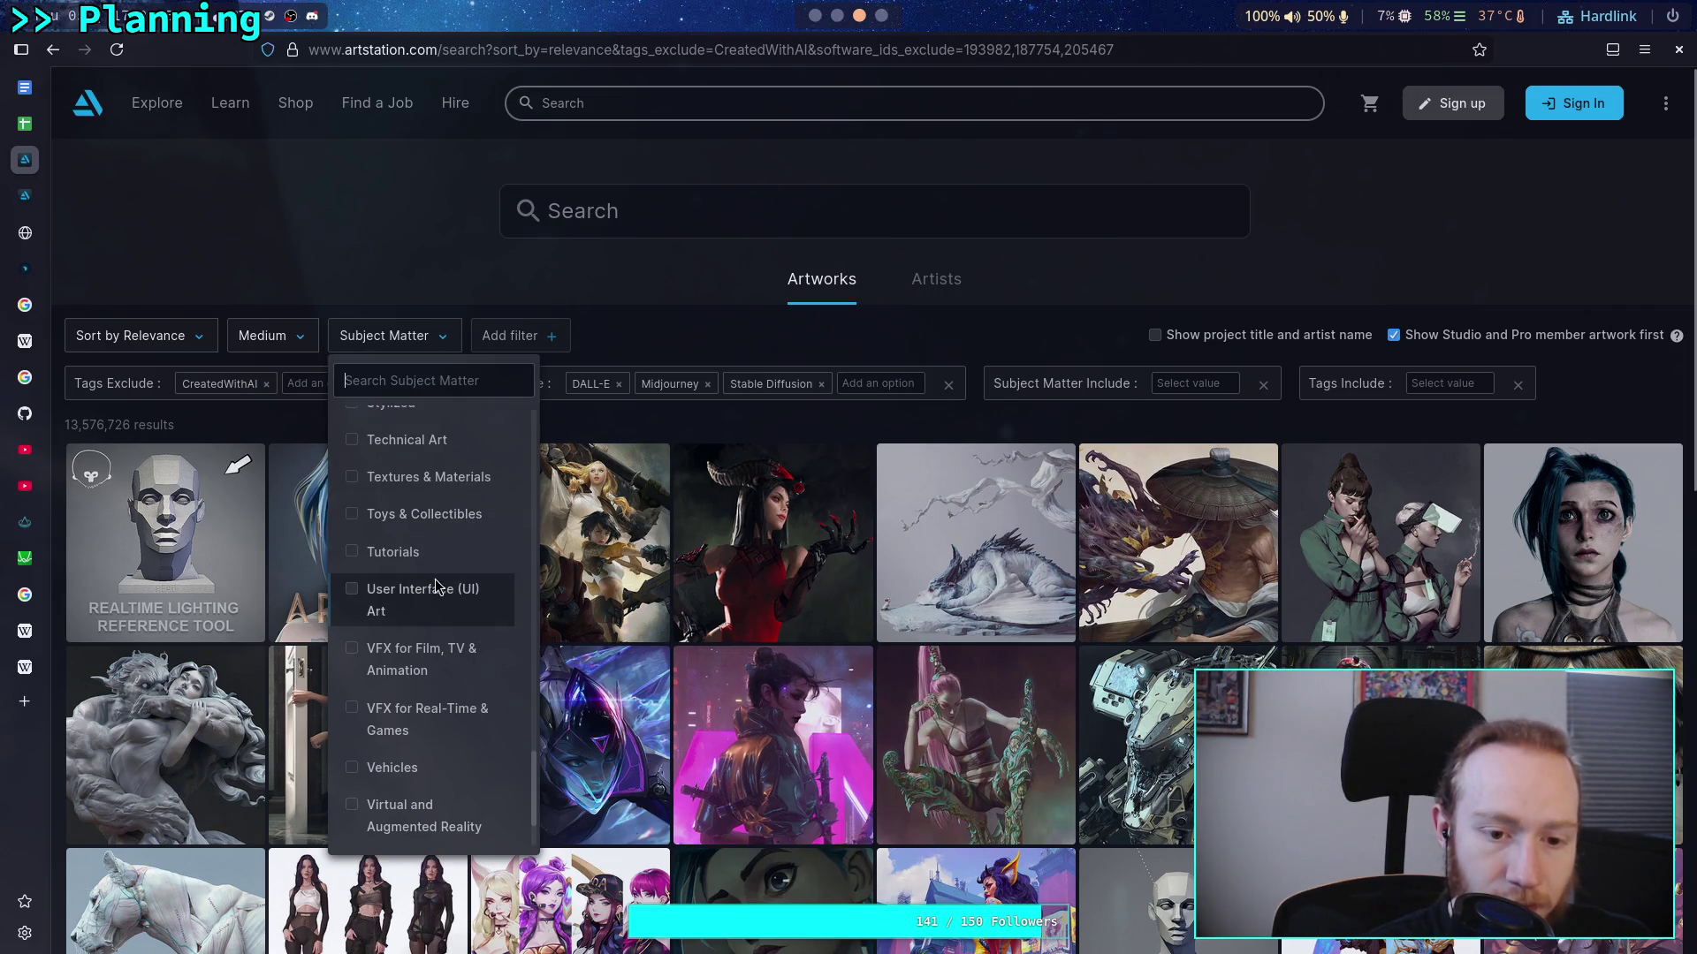
Select Gameplay & Level Design from the Subject Matter category list
{"action": "scroll", "coordinate": [407, 619], "scroll_direction": "up", "scroll_amount": 2}
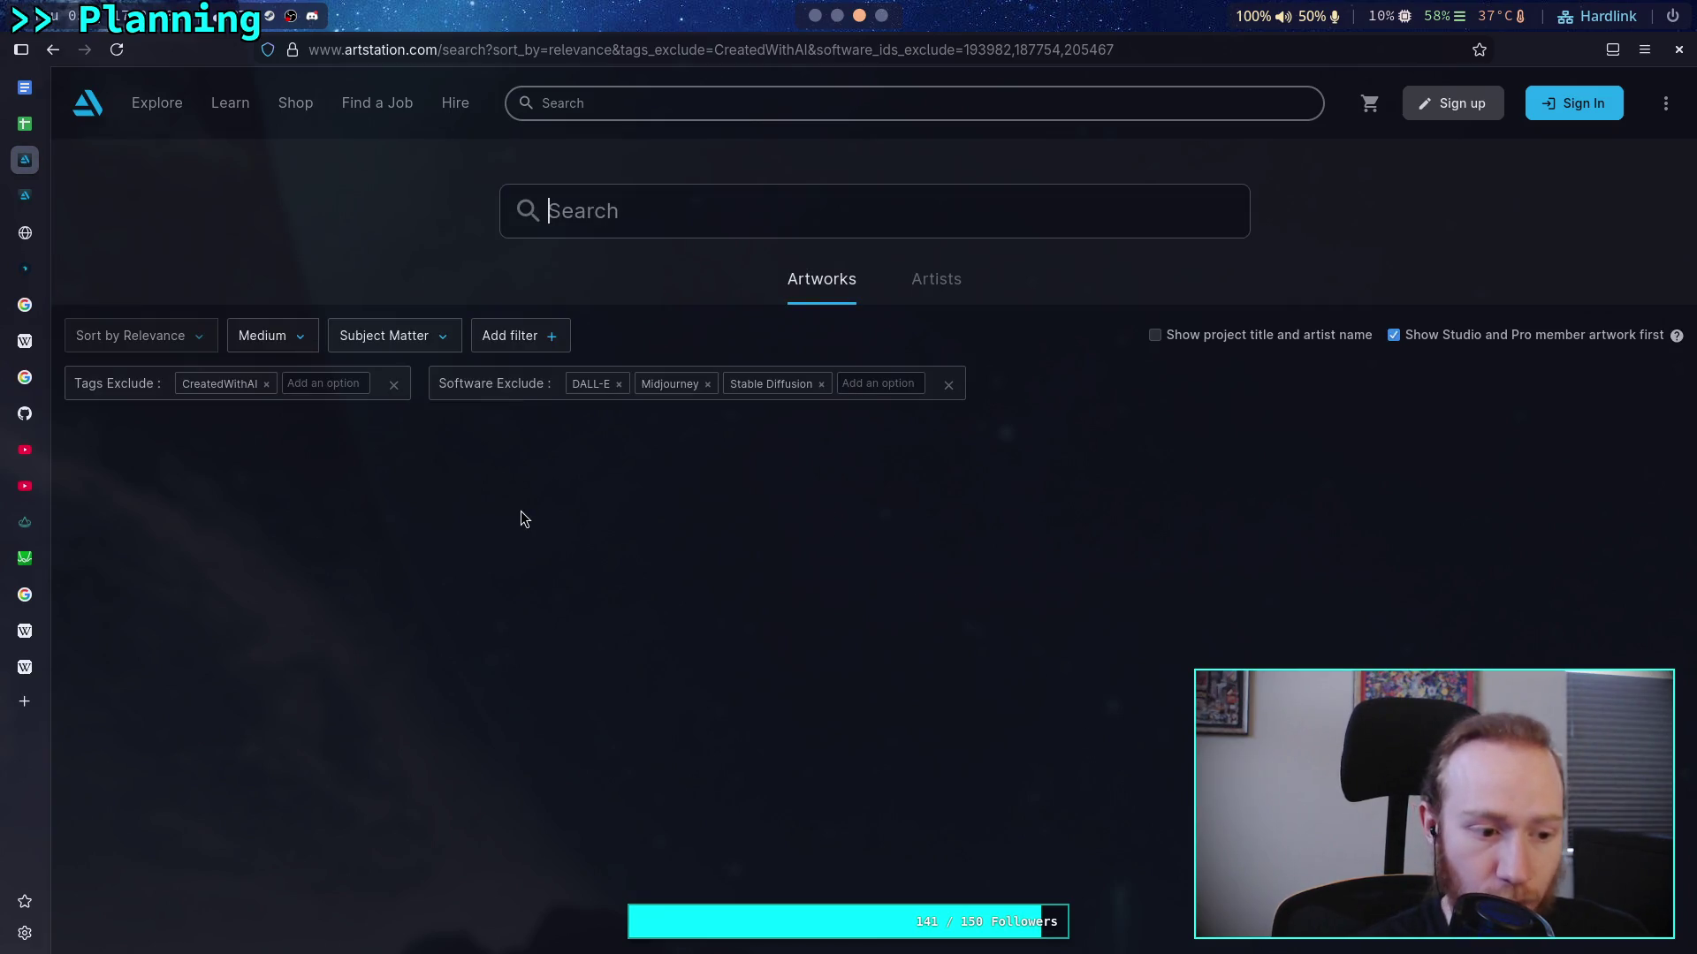
{"action": "left_click", "coordinate": [413, 336]}
{"action": "scroll", "coordinate": [432, 555], "scroll_direction": "down", "scroll_amount": 5}
{"action": "scroll", "coordinate": [433, 671], "scroll_direction": "down", "scroll_amount": 3}
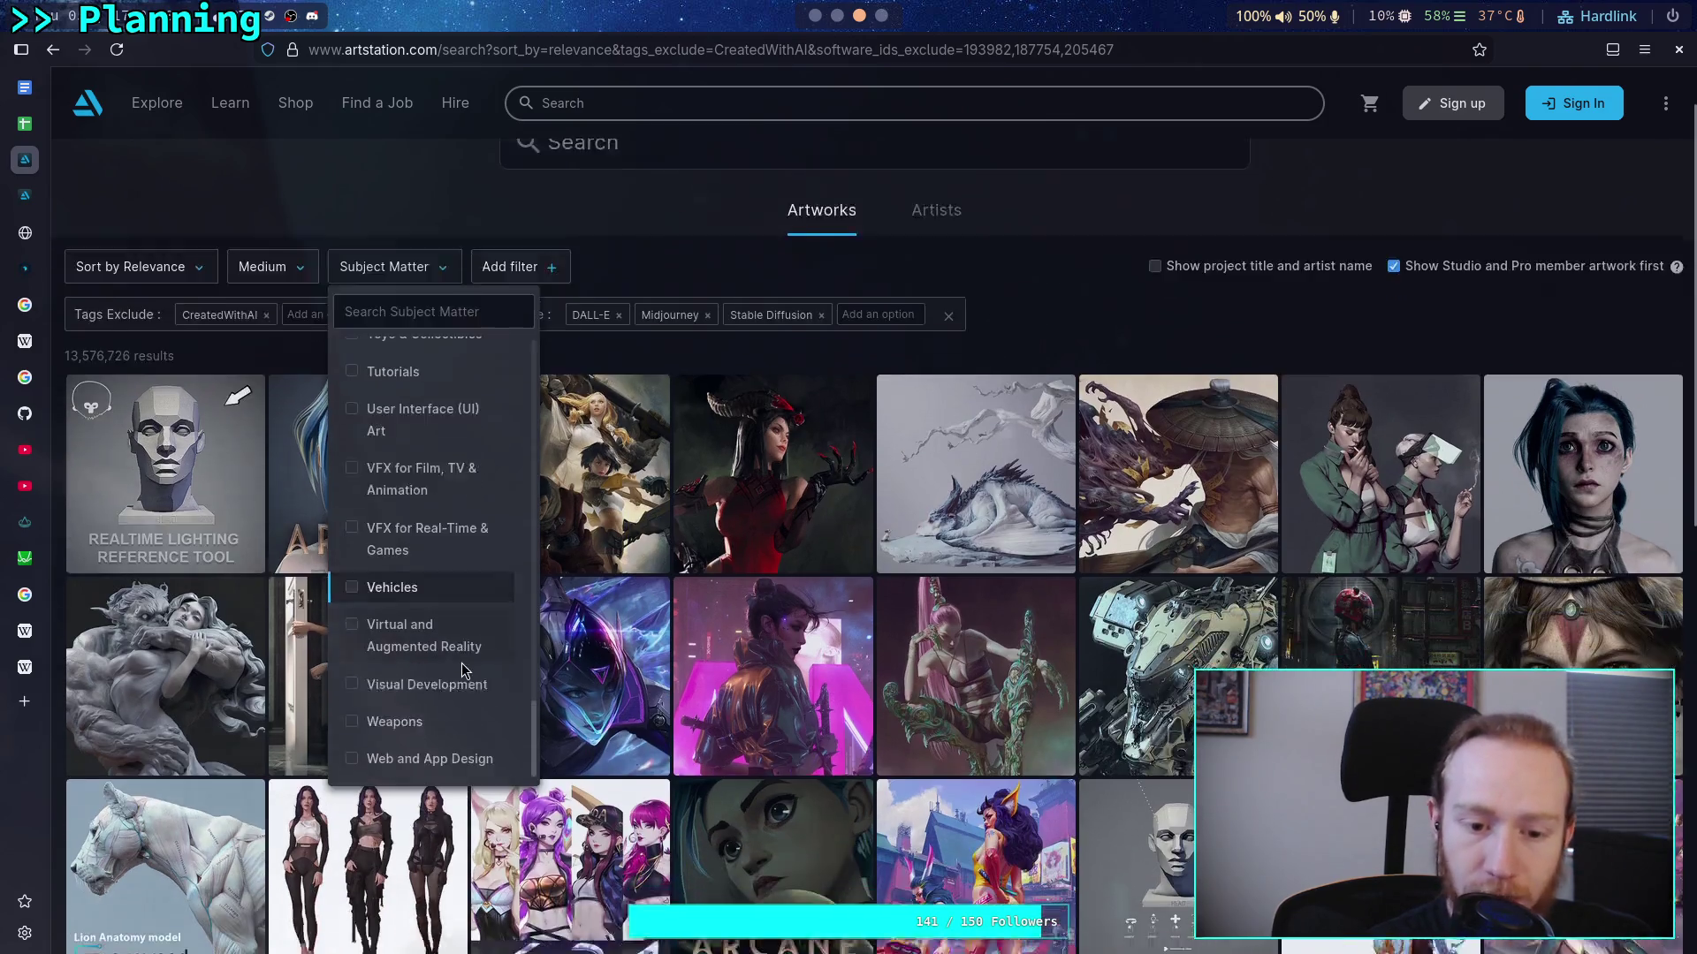
{"action": "scroll", "coordinate": [426, 587], "scroll_direction": "up", "scroll_amount": 4}
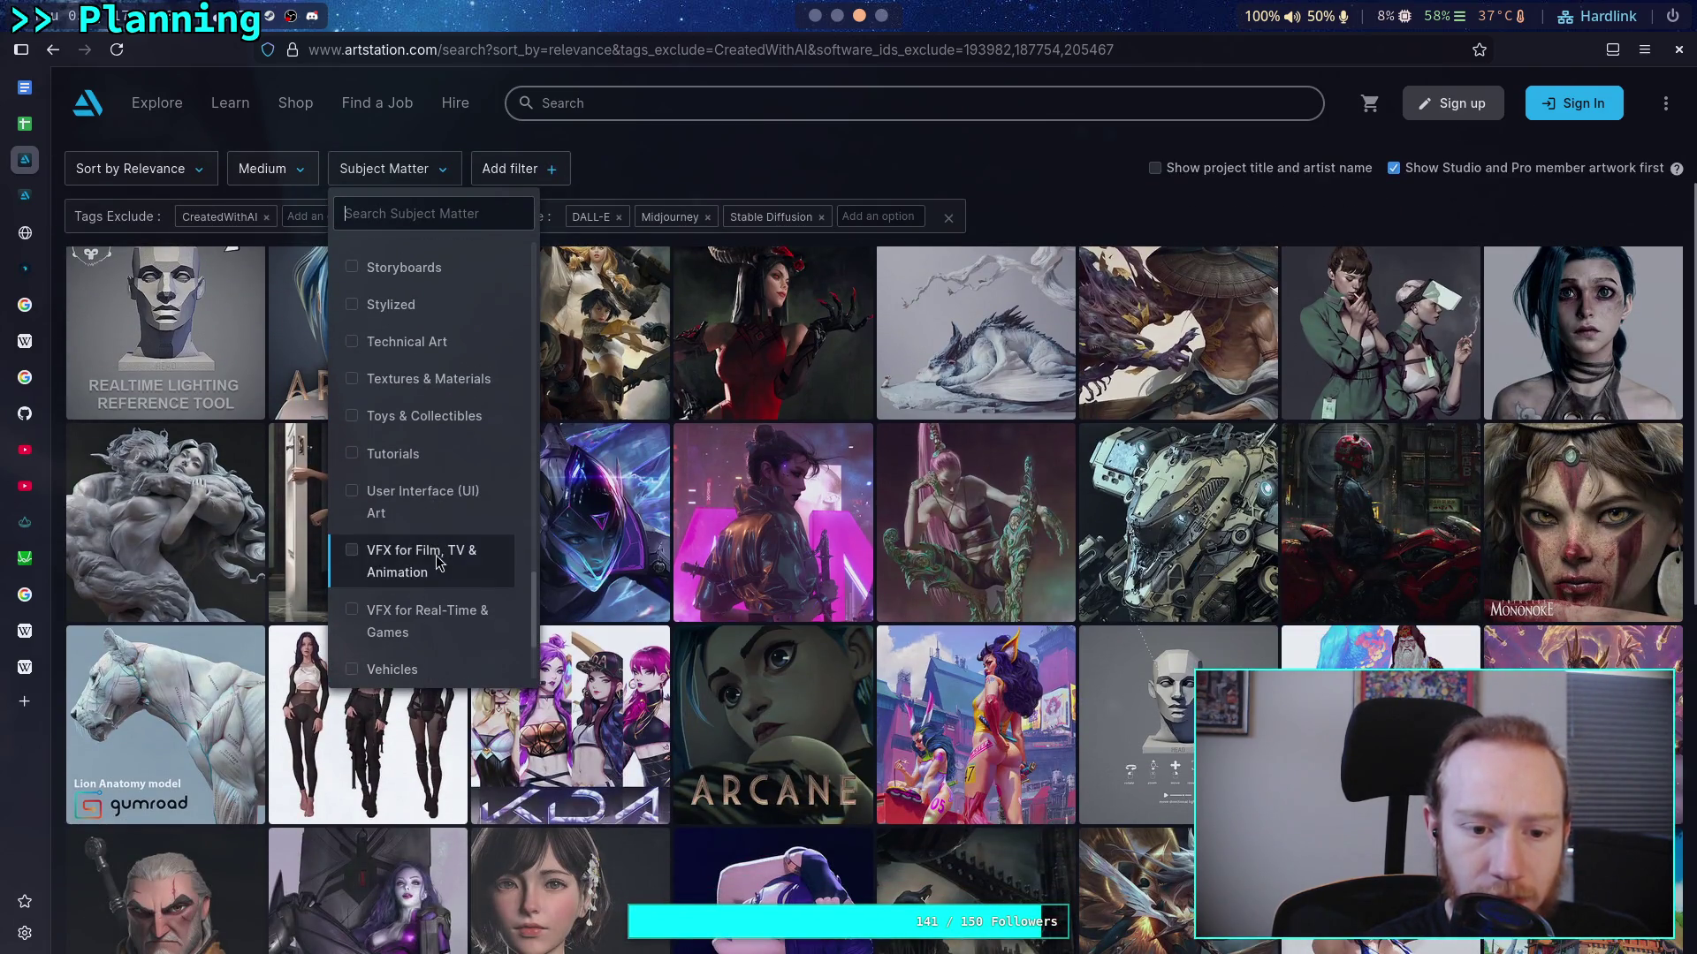
{"action": "scroll", "coordinate": [433, 499], "scroll_direction": "up", "scroll_amount": 3}
{"action": "scroll", "coordinate": [433, 486], "scroll_direction": "up", "scroll_amount": 5}
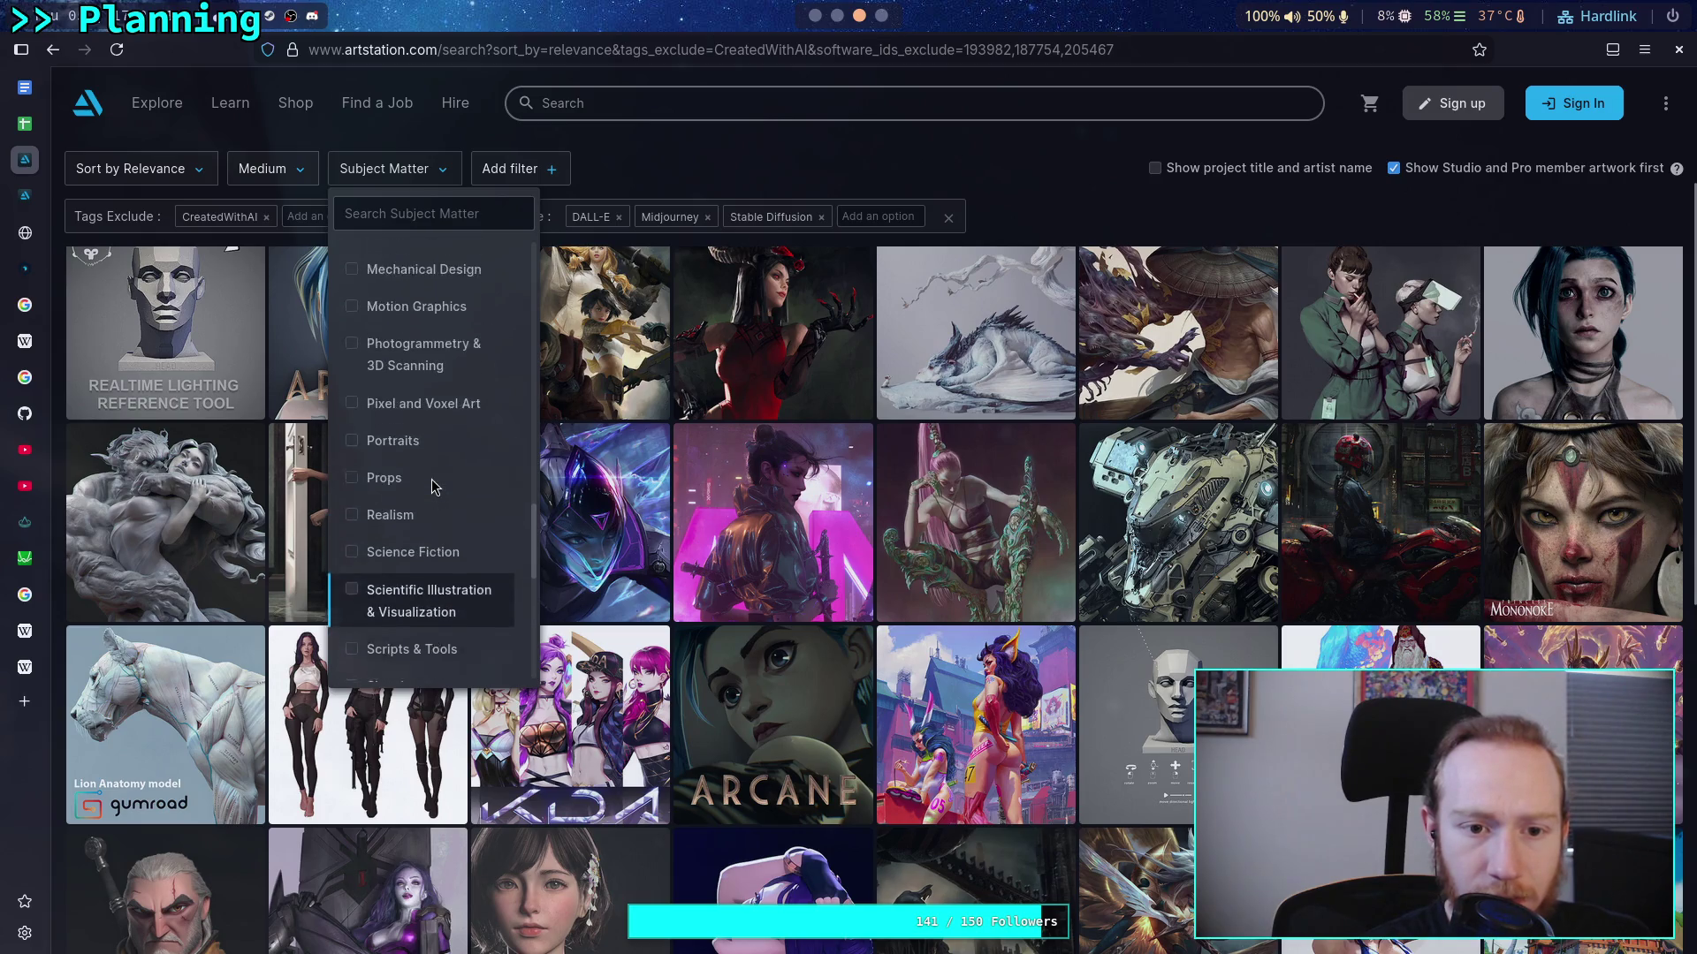
{"action": "scroll", "coordinate": [451, 521], "scroll_direction": "up", "scroll_amount": 4}
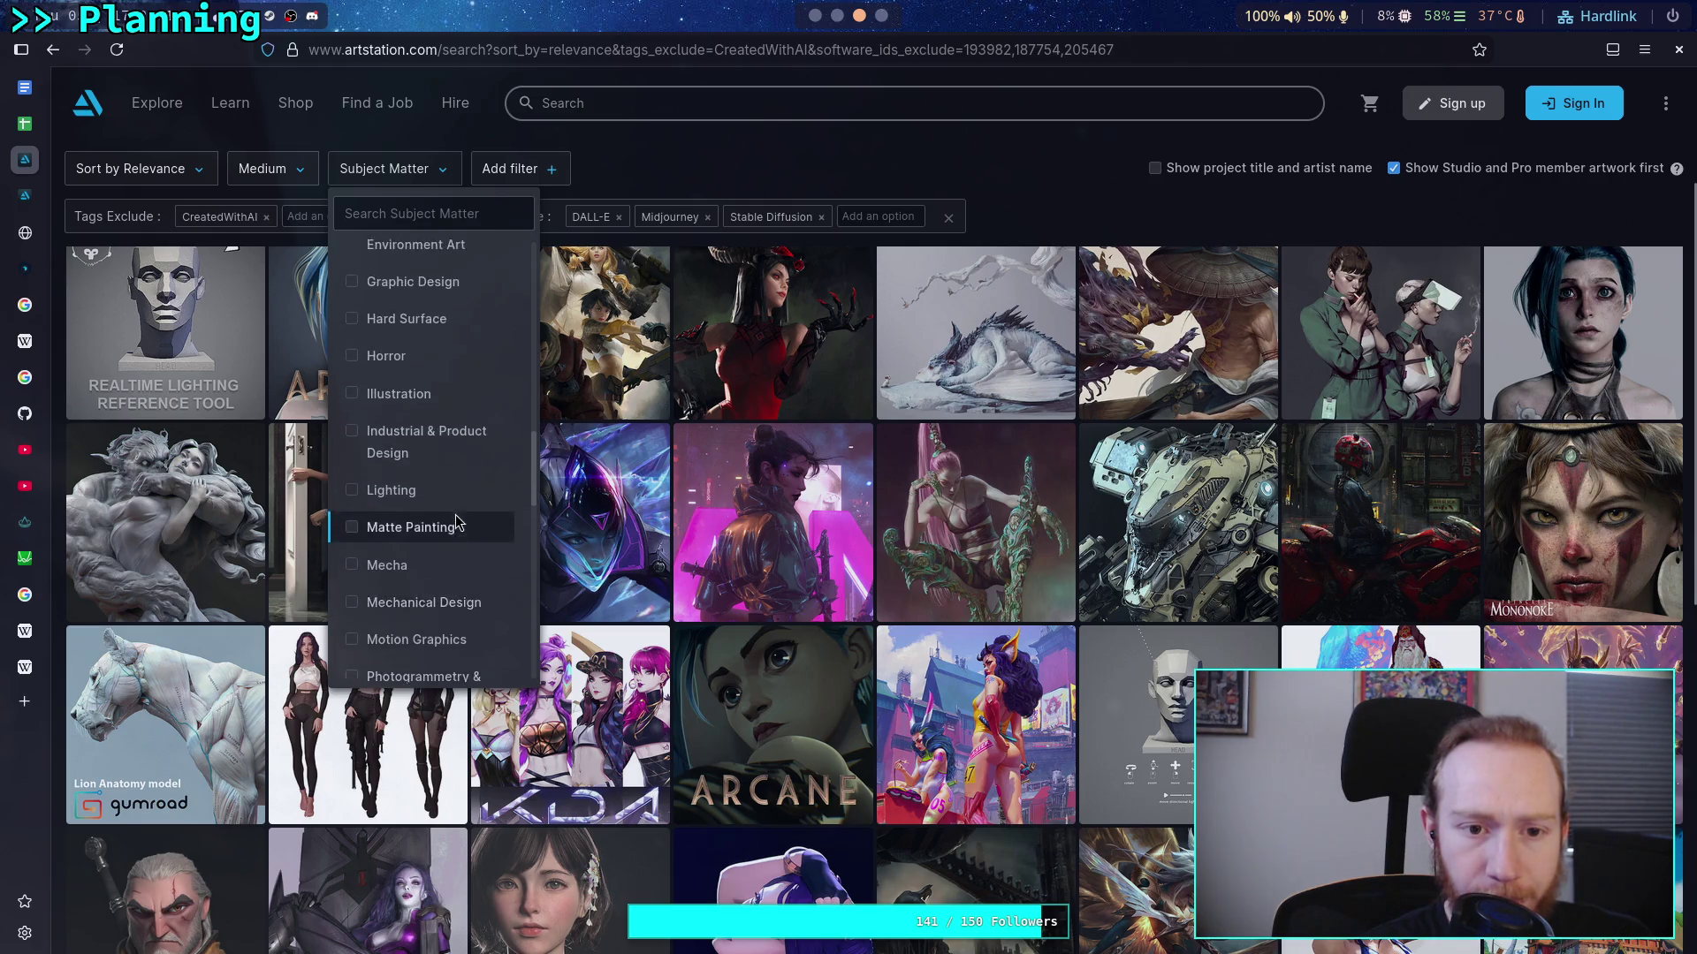
{"action": "scroll", "coordinate": [444, 517], "scroll_direction": "up", "scroll_amount": 1}
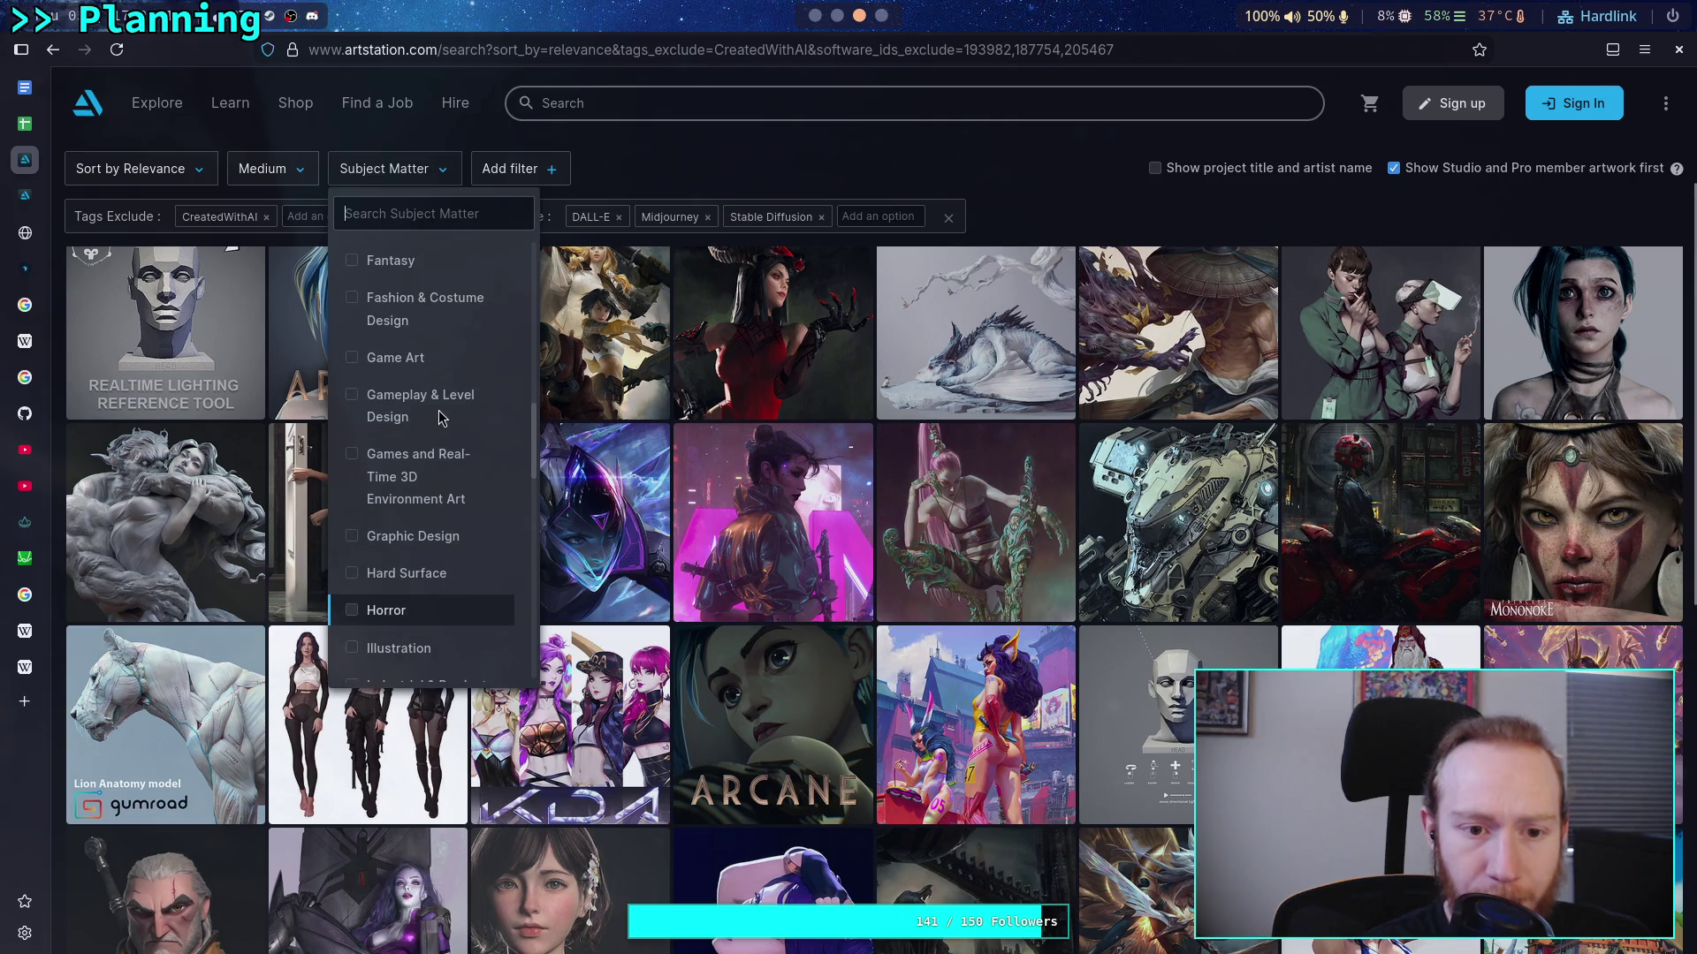
{"action": "left_click", "coordinate": [477, 408]}
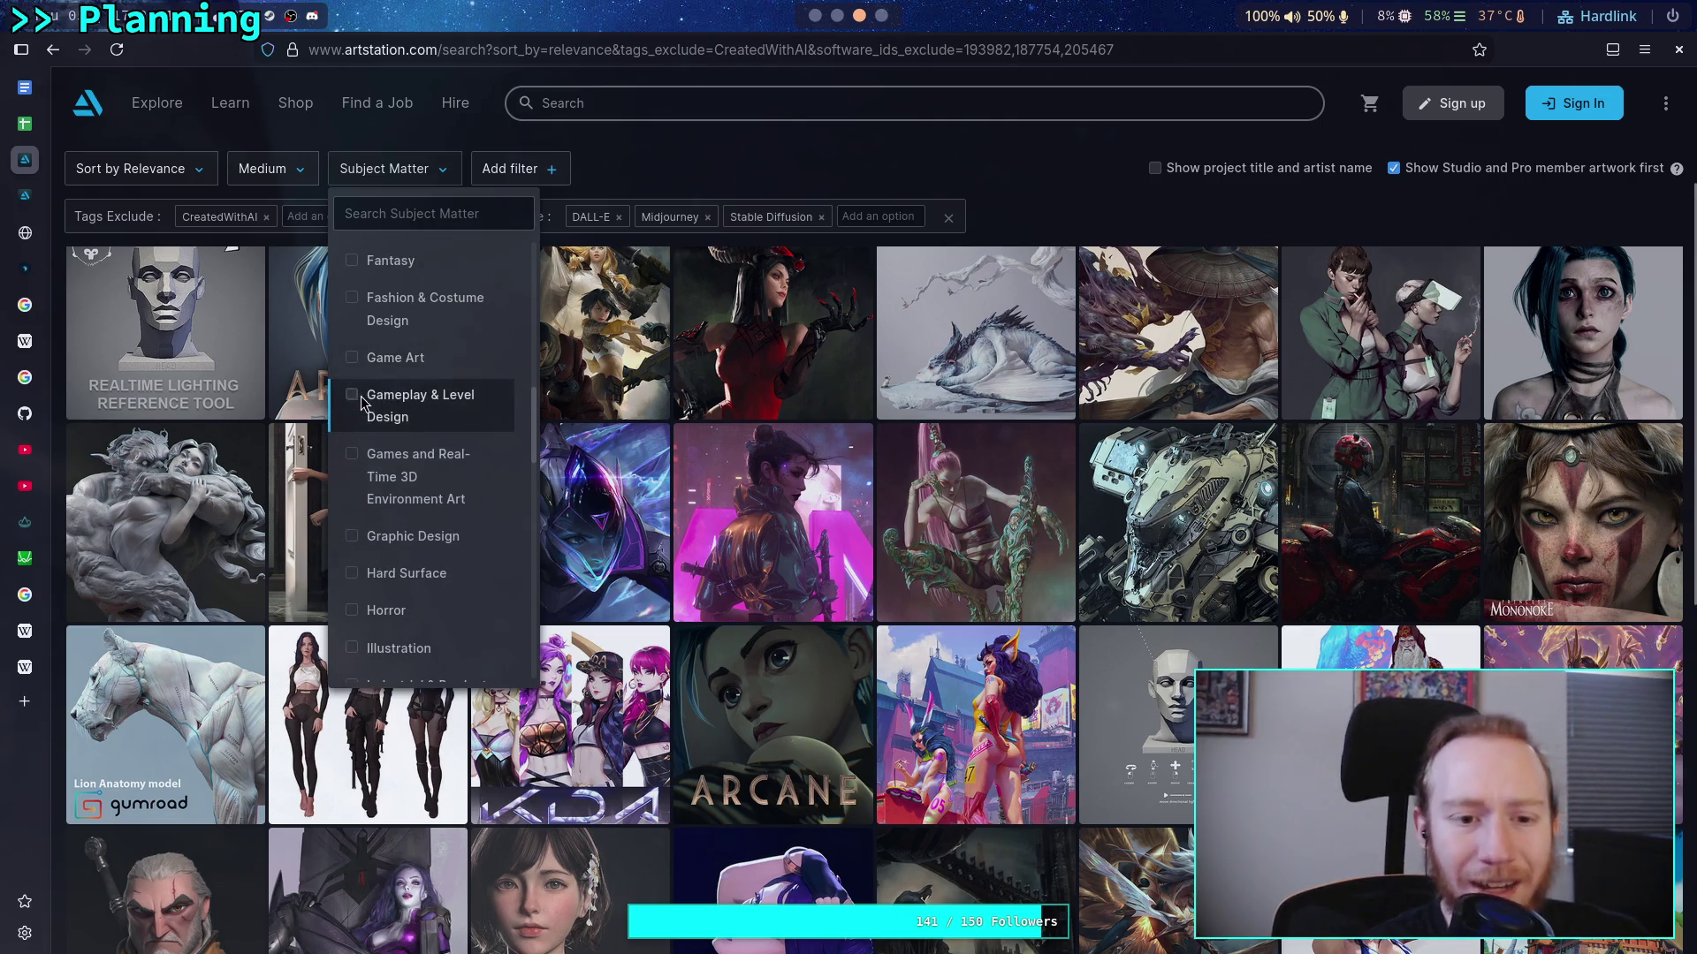
Browse far down the Gameplay & Level Design results and open the Fallout 4: Vault-Tec structural detail project
{"action": "left_click", "coordinate": [516, 272]}
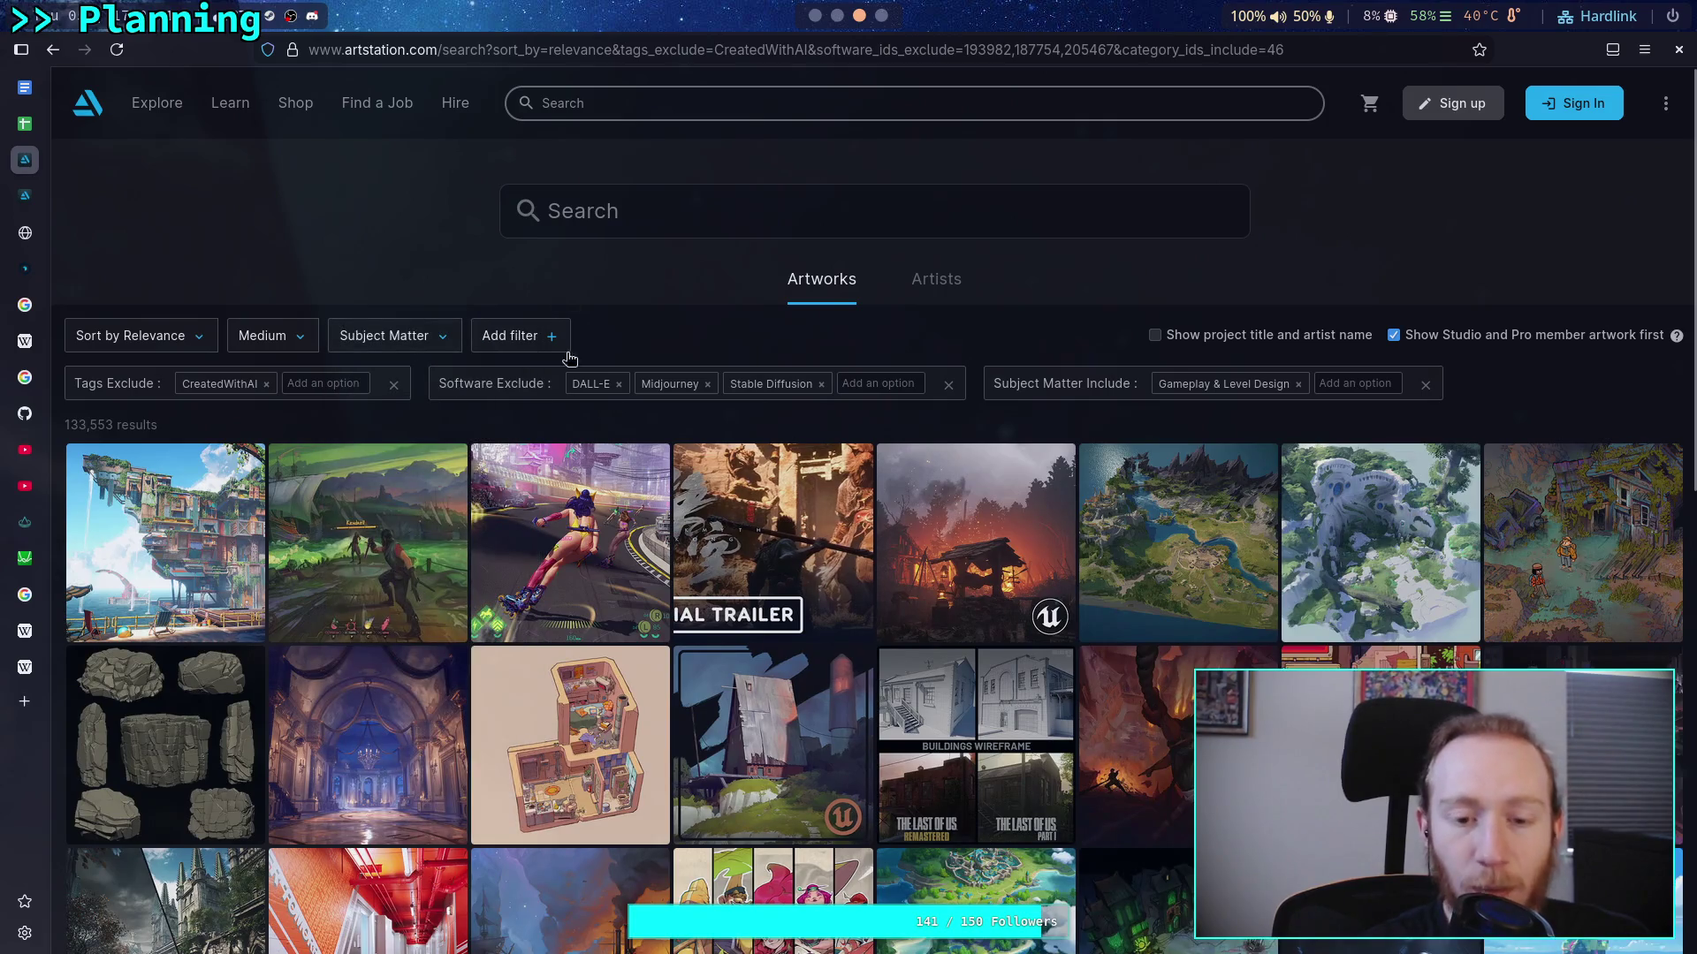
{"action": "scroll", "coordinate": [897, 433], "scroll_direction": "down", "scroll_amount": 4}
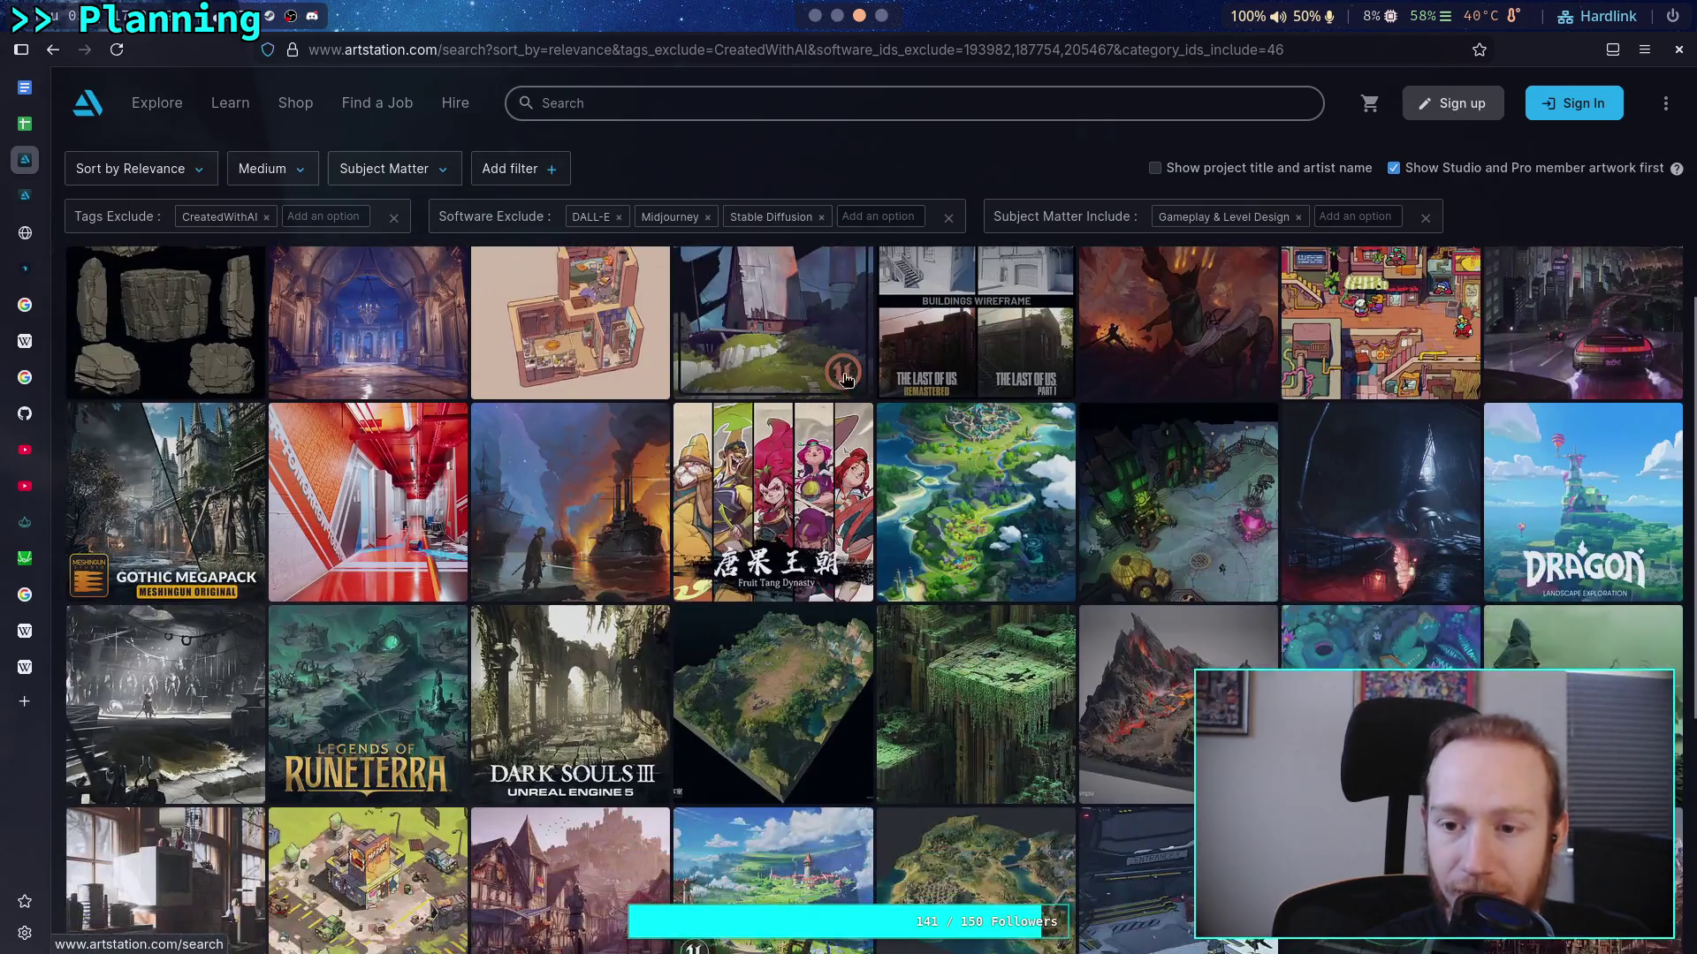
{"action": "scroll", "coordinate": [897, 433], "scroll_direction": "up", "scroll_amount": 3}
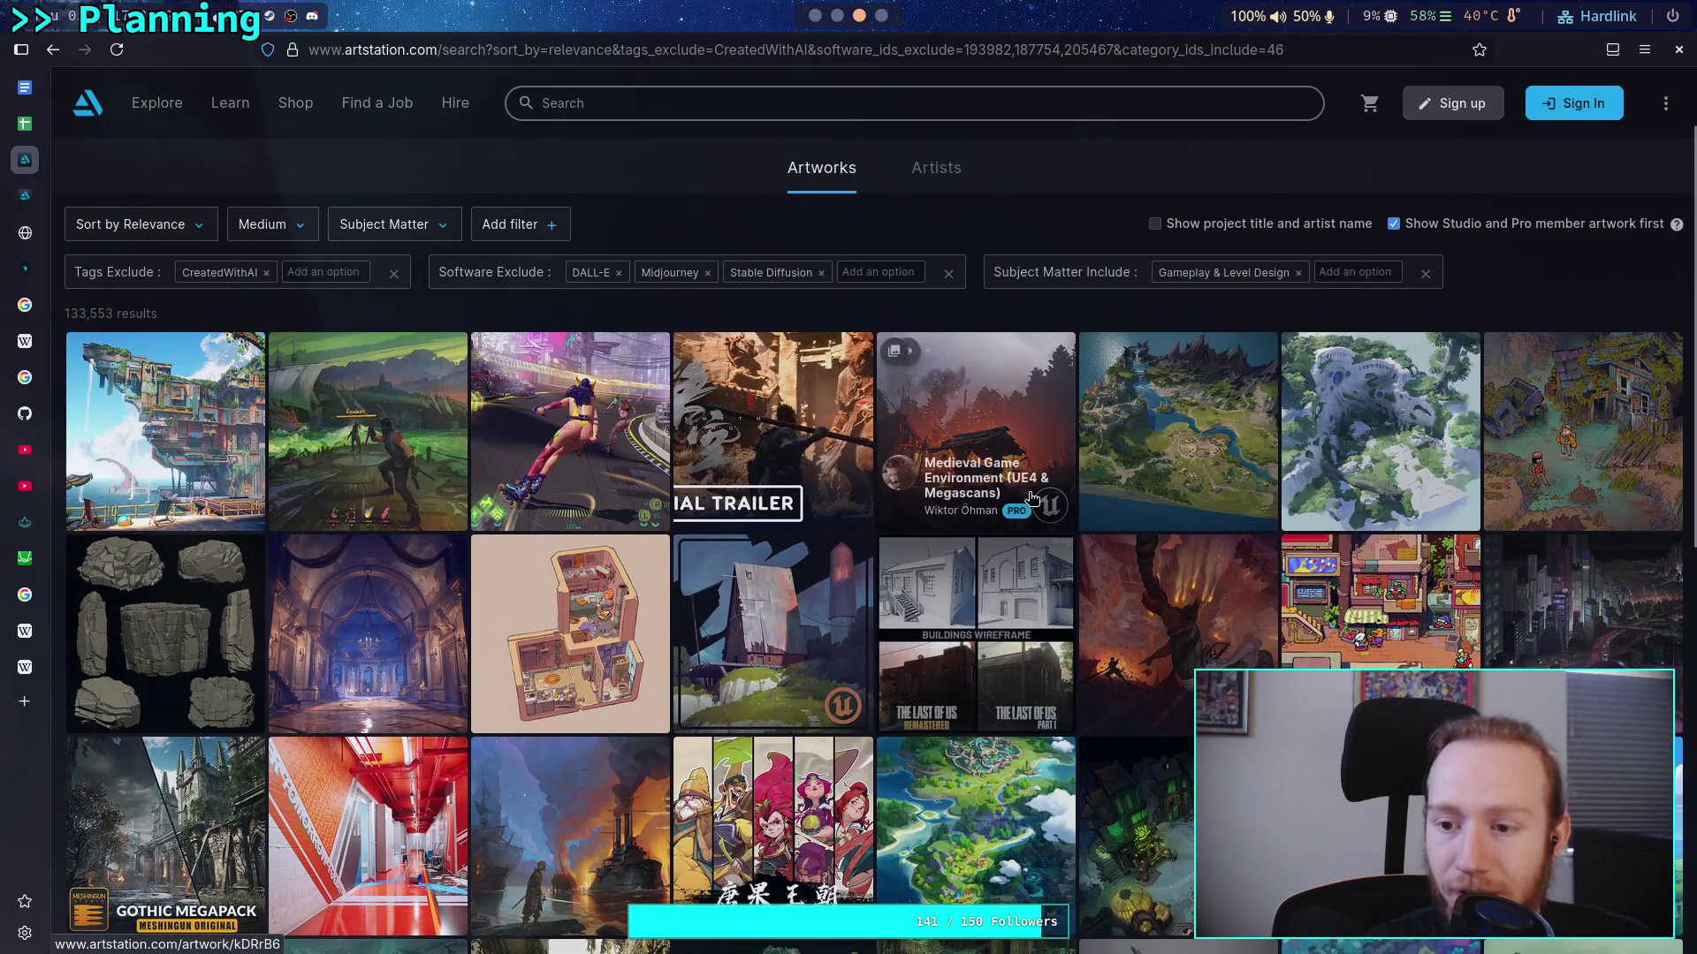
{"action": "scroll", "coordinate": [1002, 607], "scroll_direction": "down", "scroll_amount": 3}
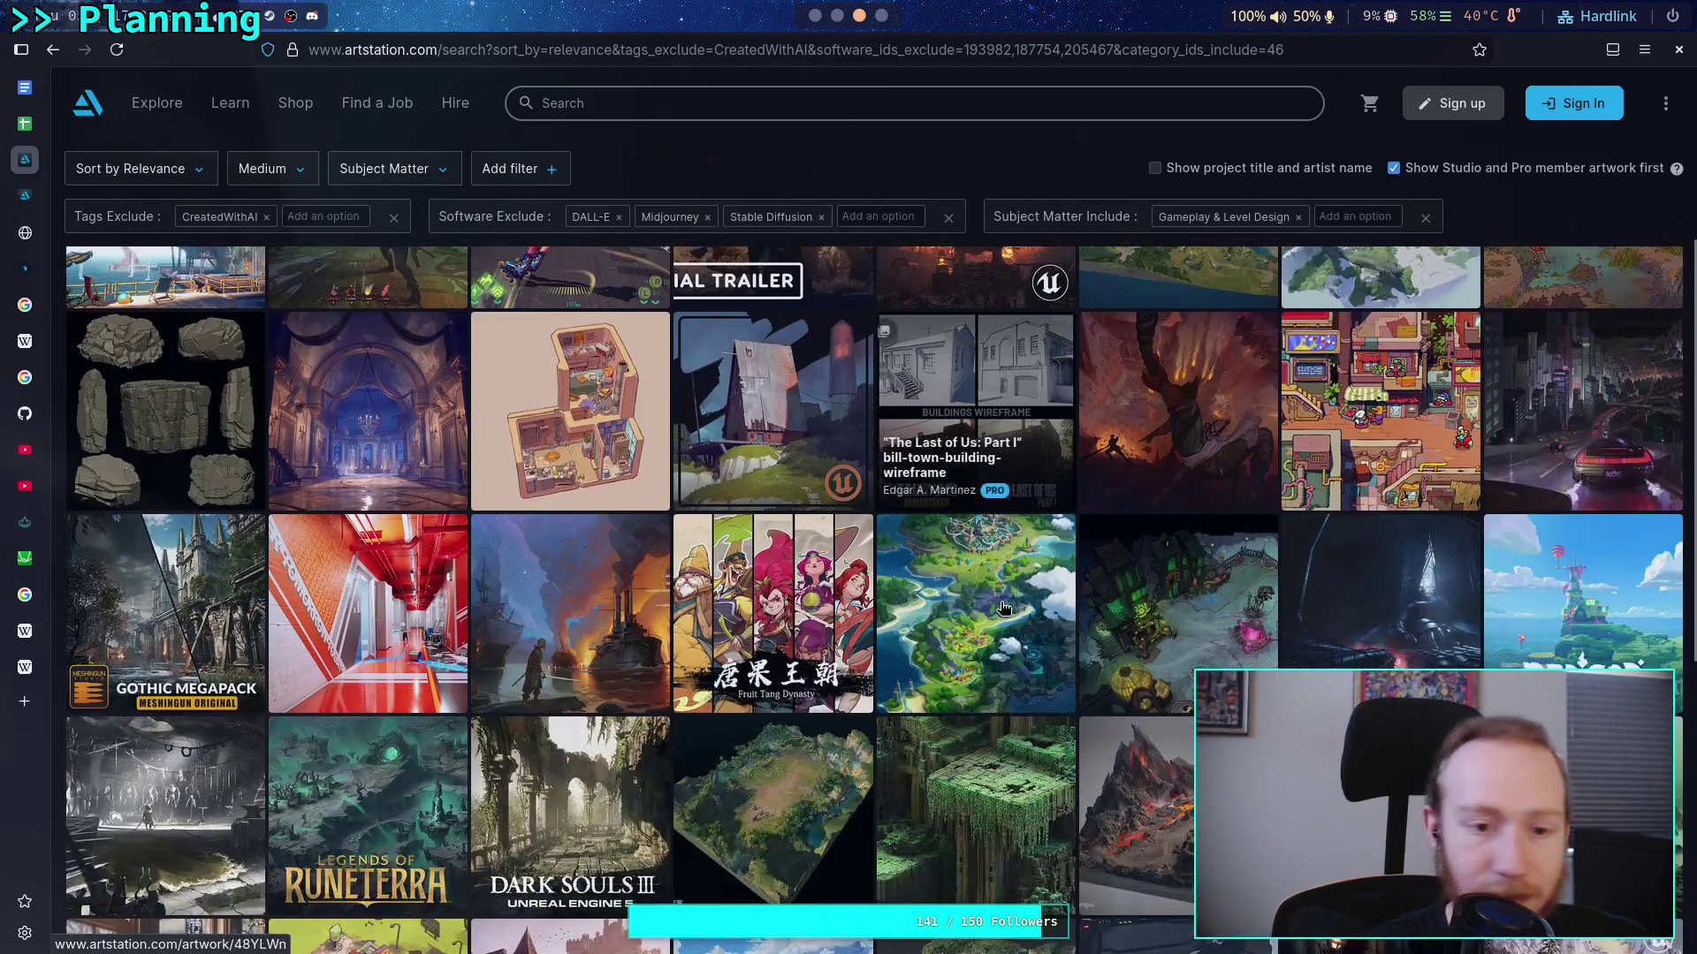
{"action": "scroll", "coordinate": [1003, 607], "scroll_direction": "down", "scroll_amount": 1}
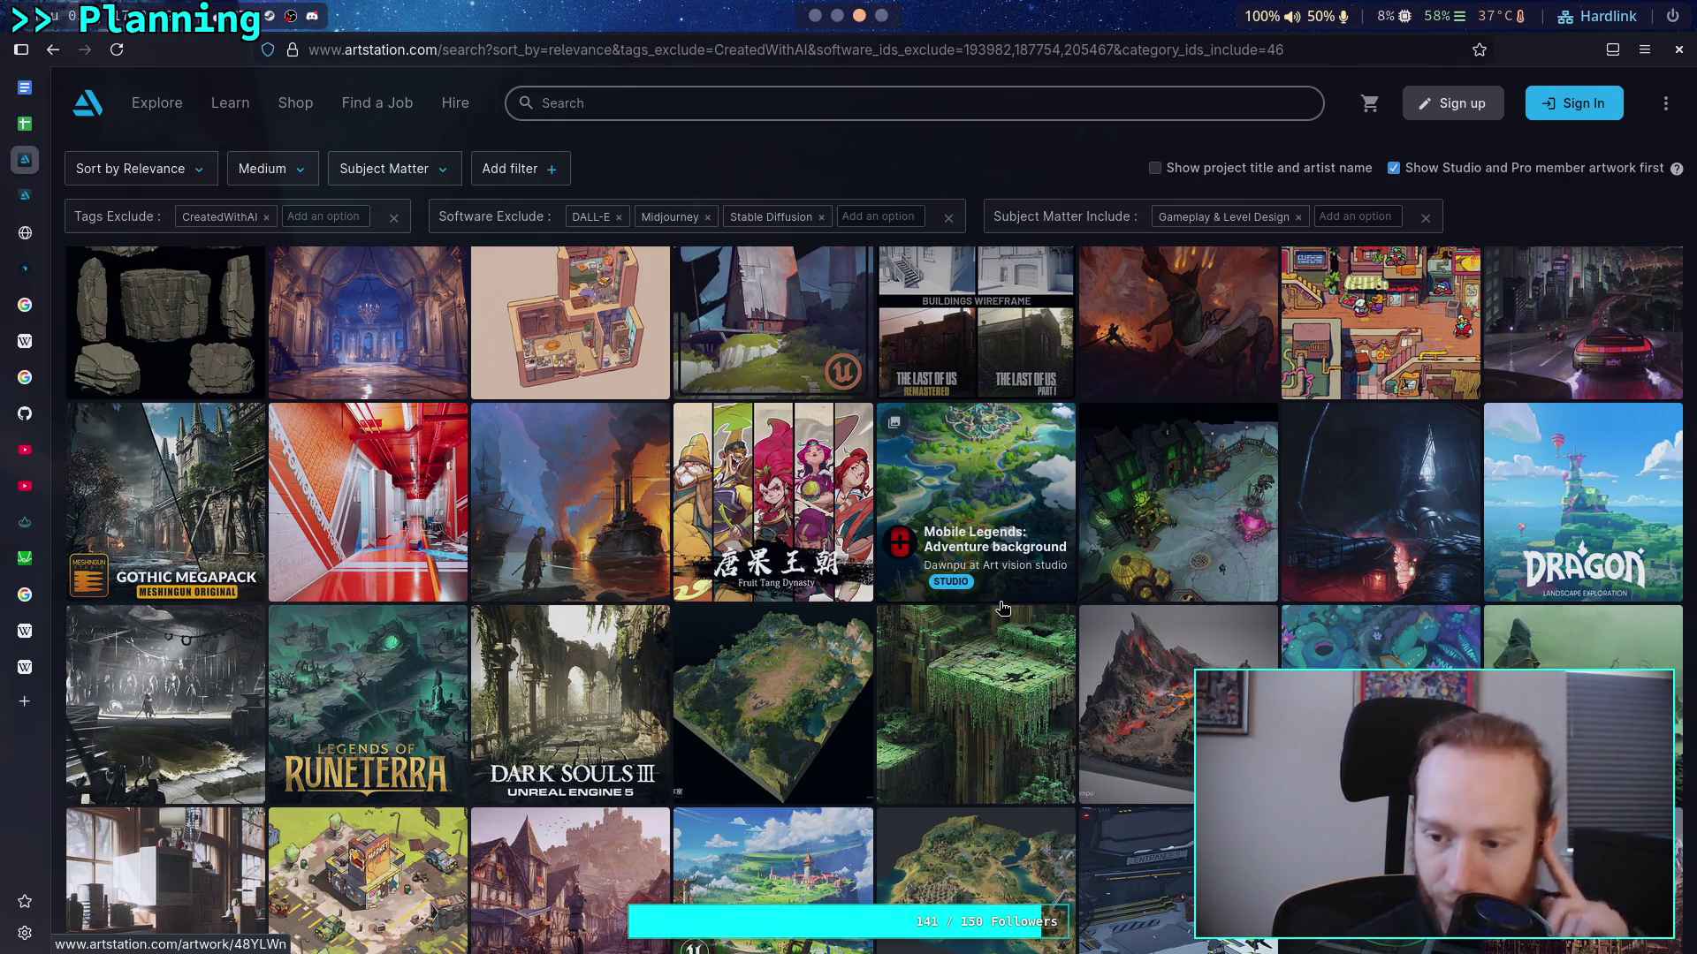
{"action": "scroll", "coordinate": [999, 601], "scroll_direction": "down", "scroll_amount": 3}
{"action": "scroll", "coordinate": [990, 573], "scroll_direction": "down", "scroll_amount": 1}
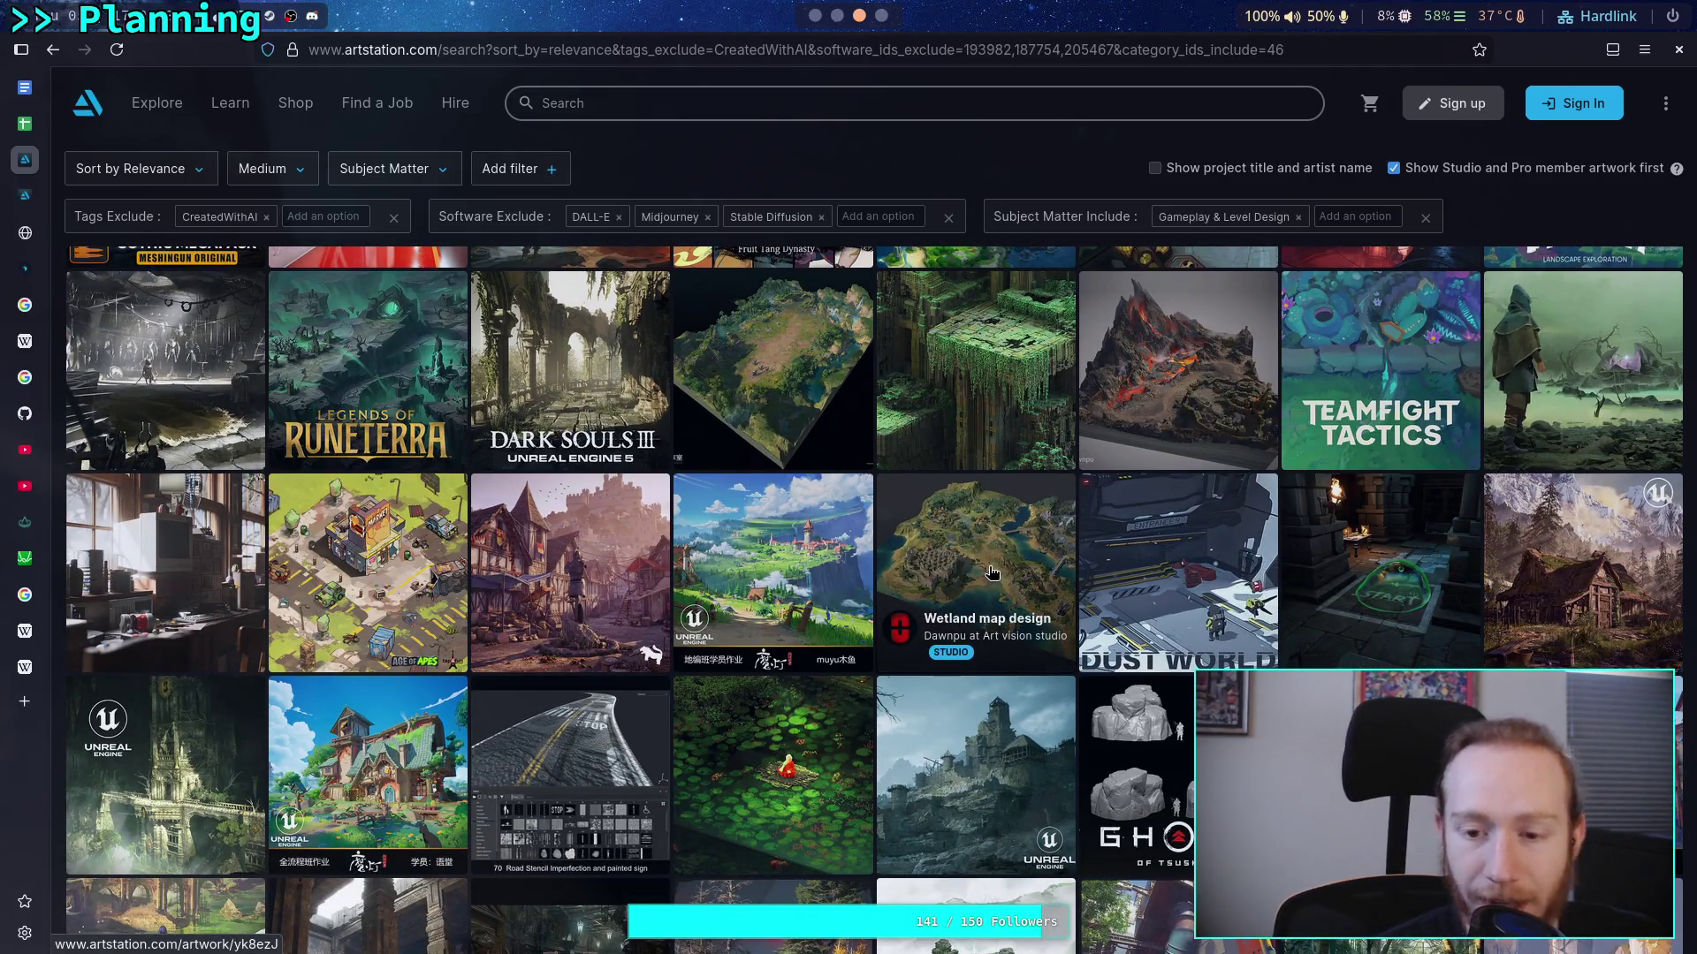
{"action": "scroll", "coordinate": [964, 587], "scroll_direction": "down", "scroll_amount": 1}
{"action": "scroll", "coordinate": [964, 586], "scroll_direction": "down", "scroll_amount": 3}
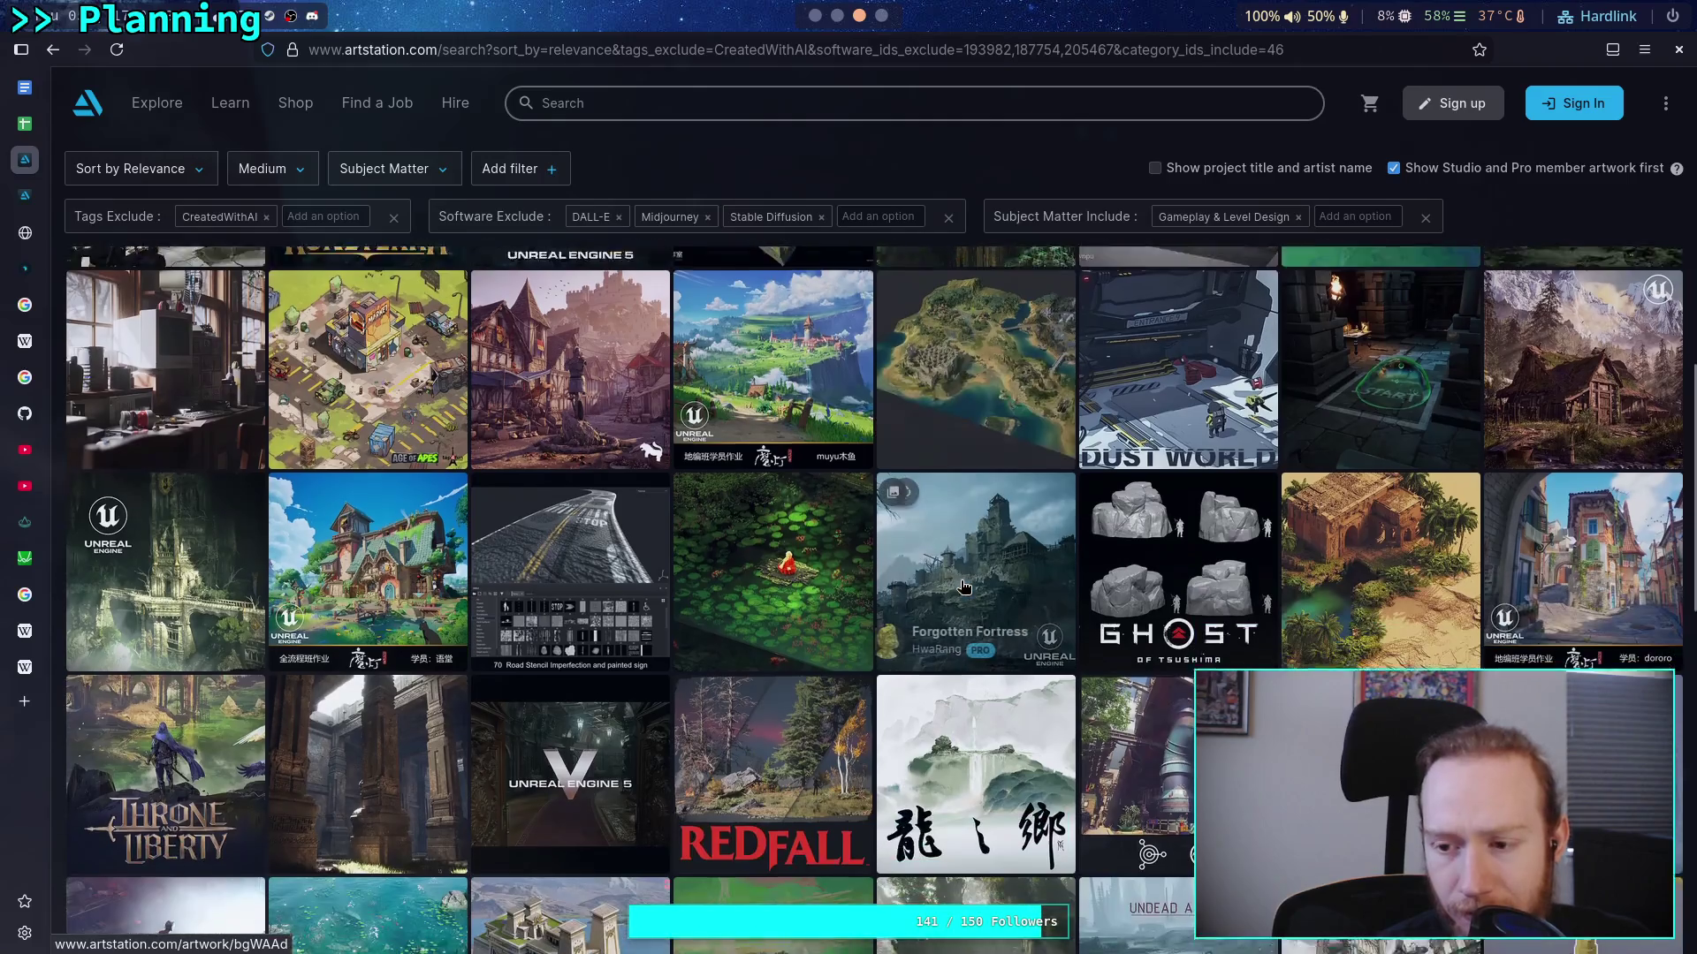
{"action": "scroll", "coordinate": [966, 575], "scroll_direction": "down", "scroll_amount": 1}
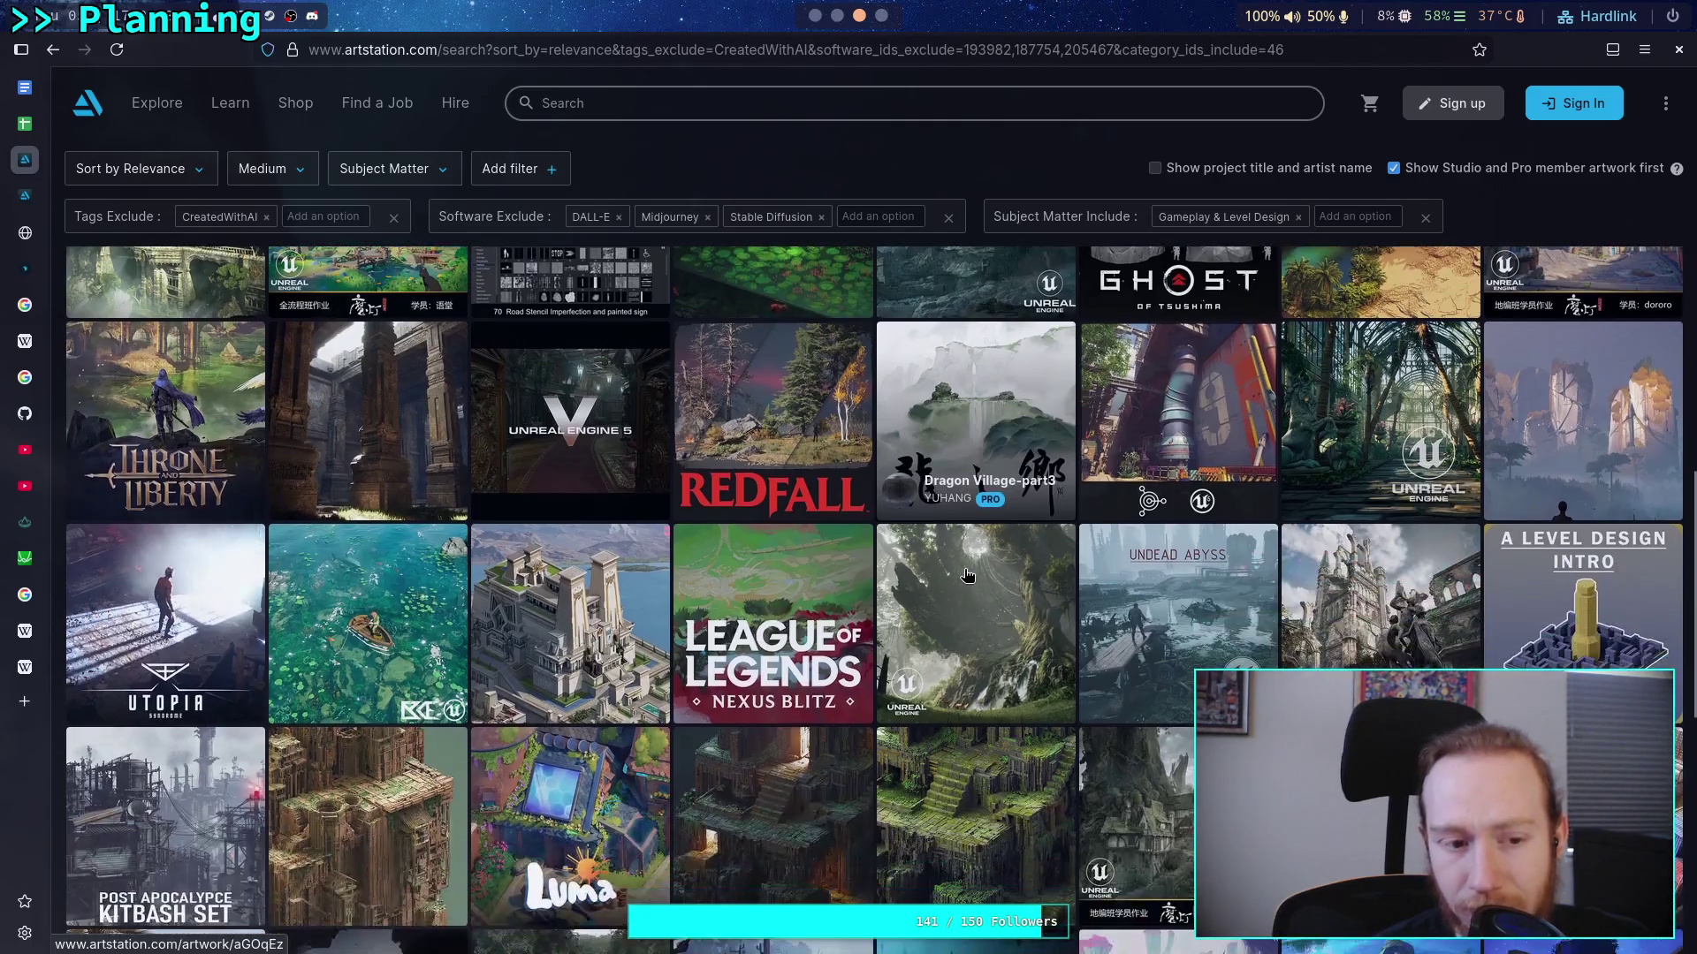
{"action": "scroll", "coordinate": [967, 575], "scroll_direction": "down", "scroll_amount": 3}
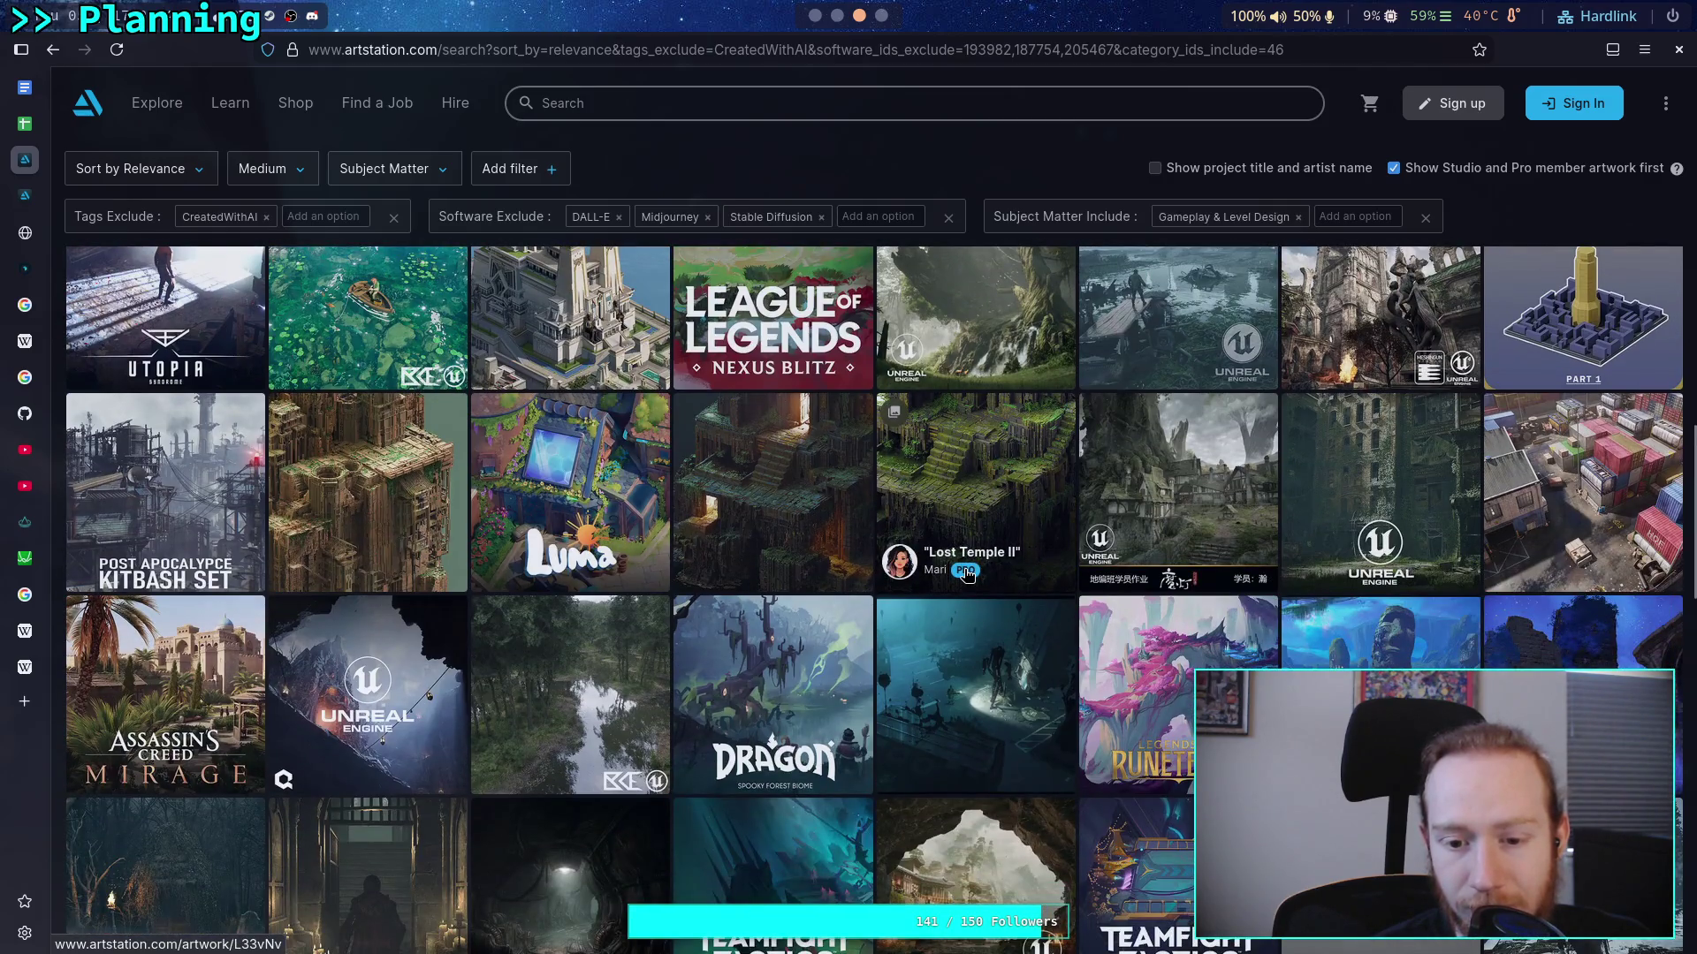
{"action": "scroll", "coordinate": [967, 576], "scroll_direction": "down", "scroll_amount": 1}
{"action": "scroll", "coordinate": [967, 575], "scroll_direction": "down", "scroll_amount": 1}
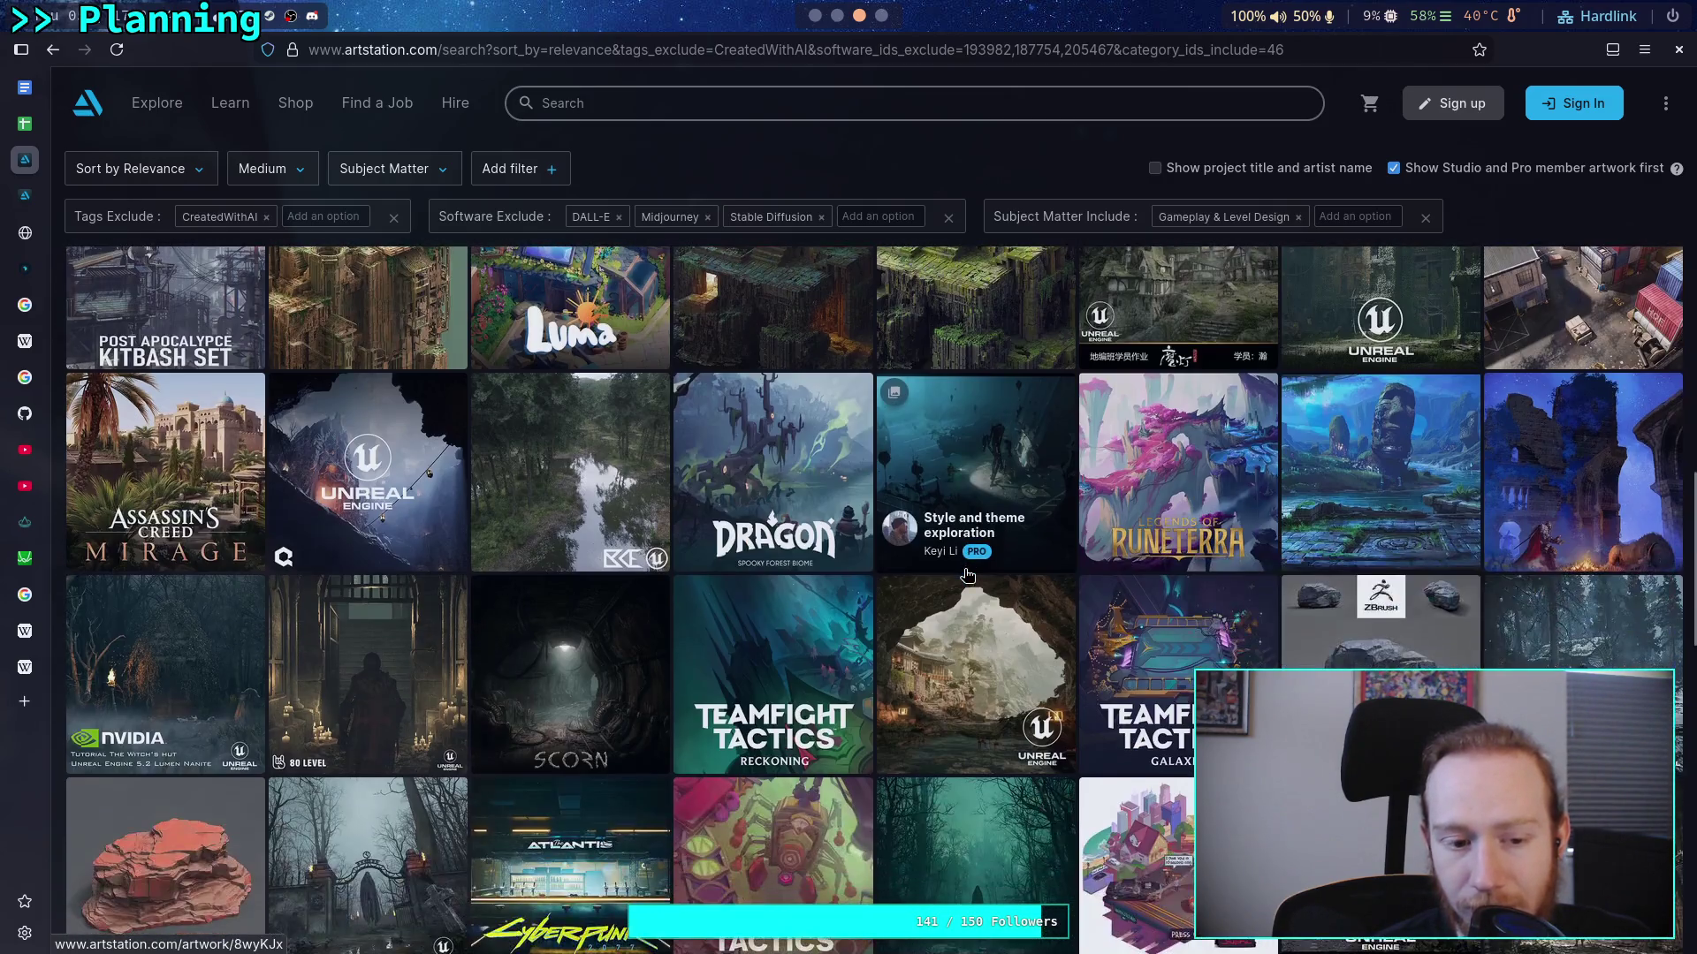
{"action": "scroll", "coordinate": [967, 575], "scroll_direction": "down", "scroll_amount": 1}
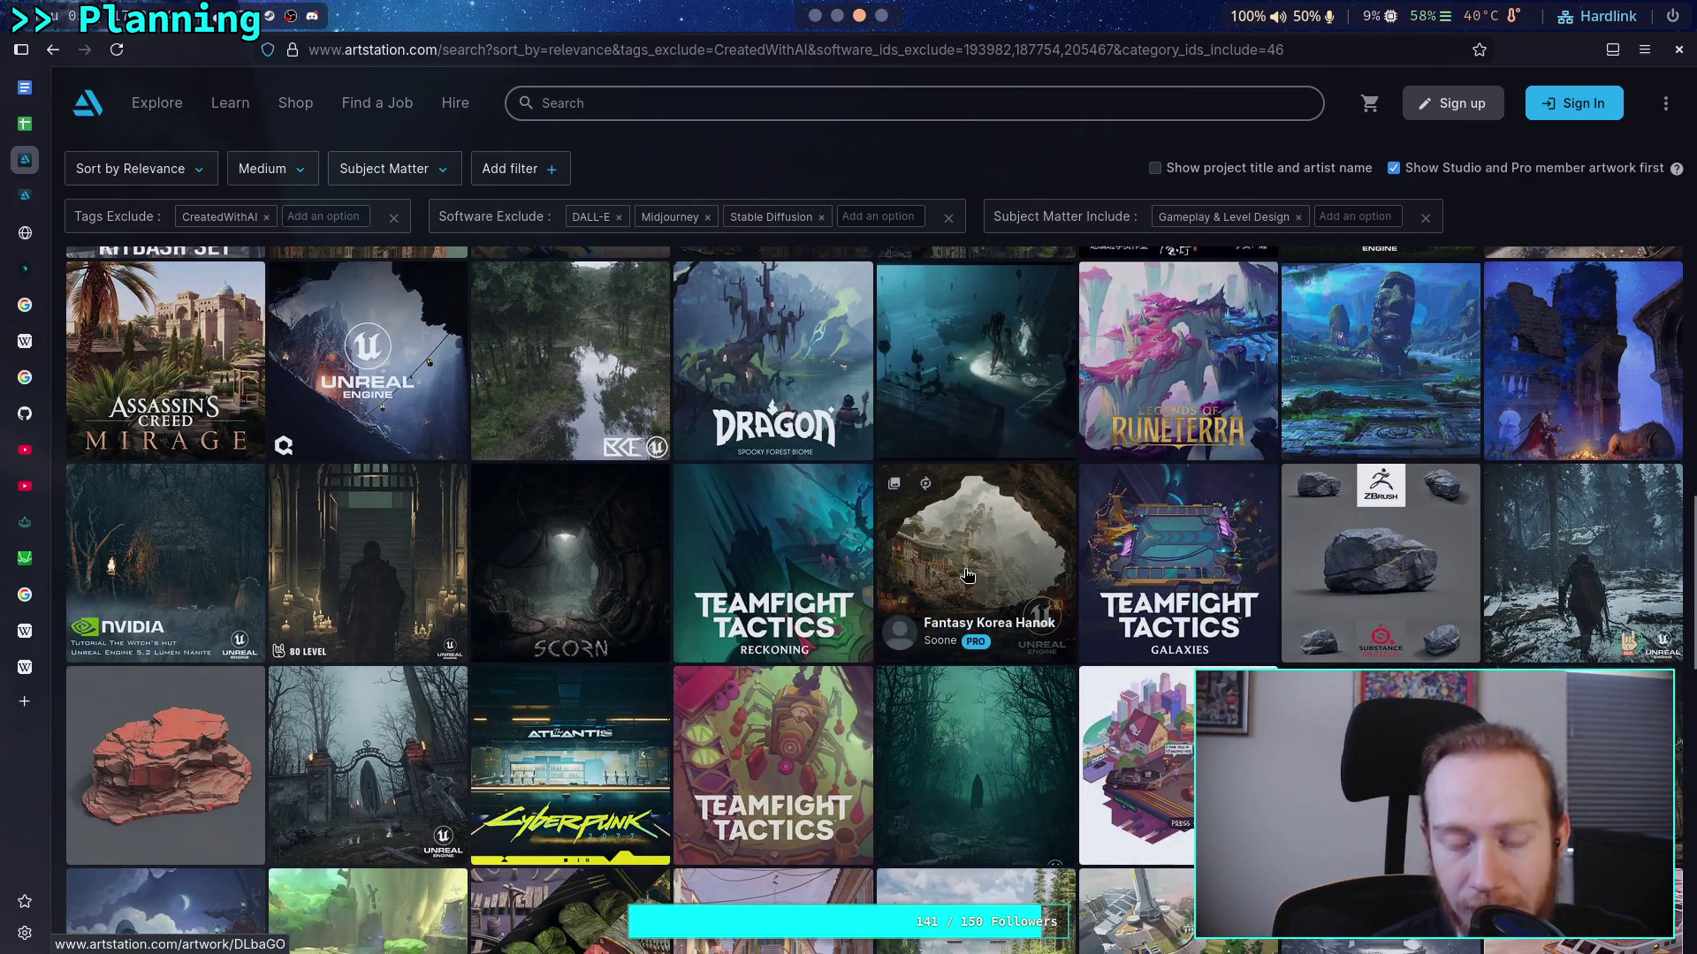
{"action": "scroll", "coordinate": [966, 576], "scroll_direction": "down", "scroll_amount": 2}
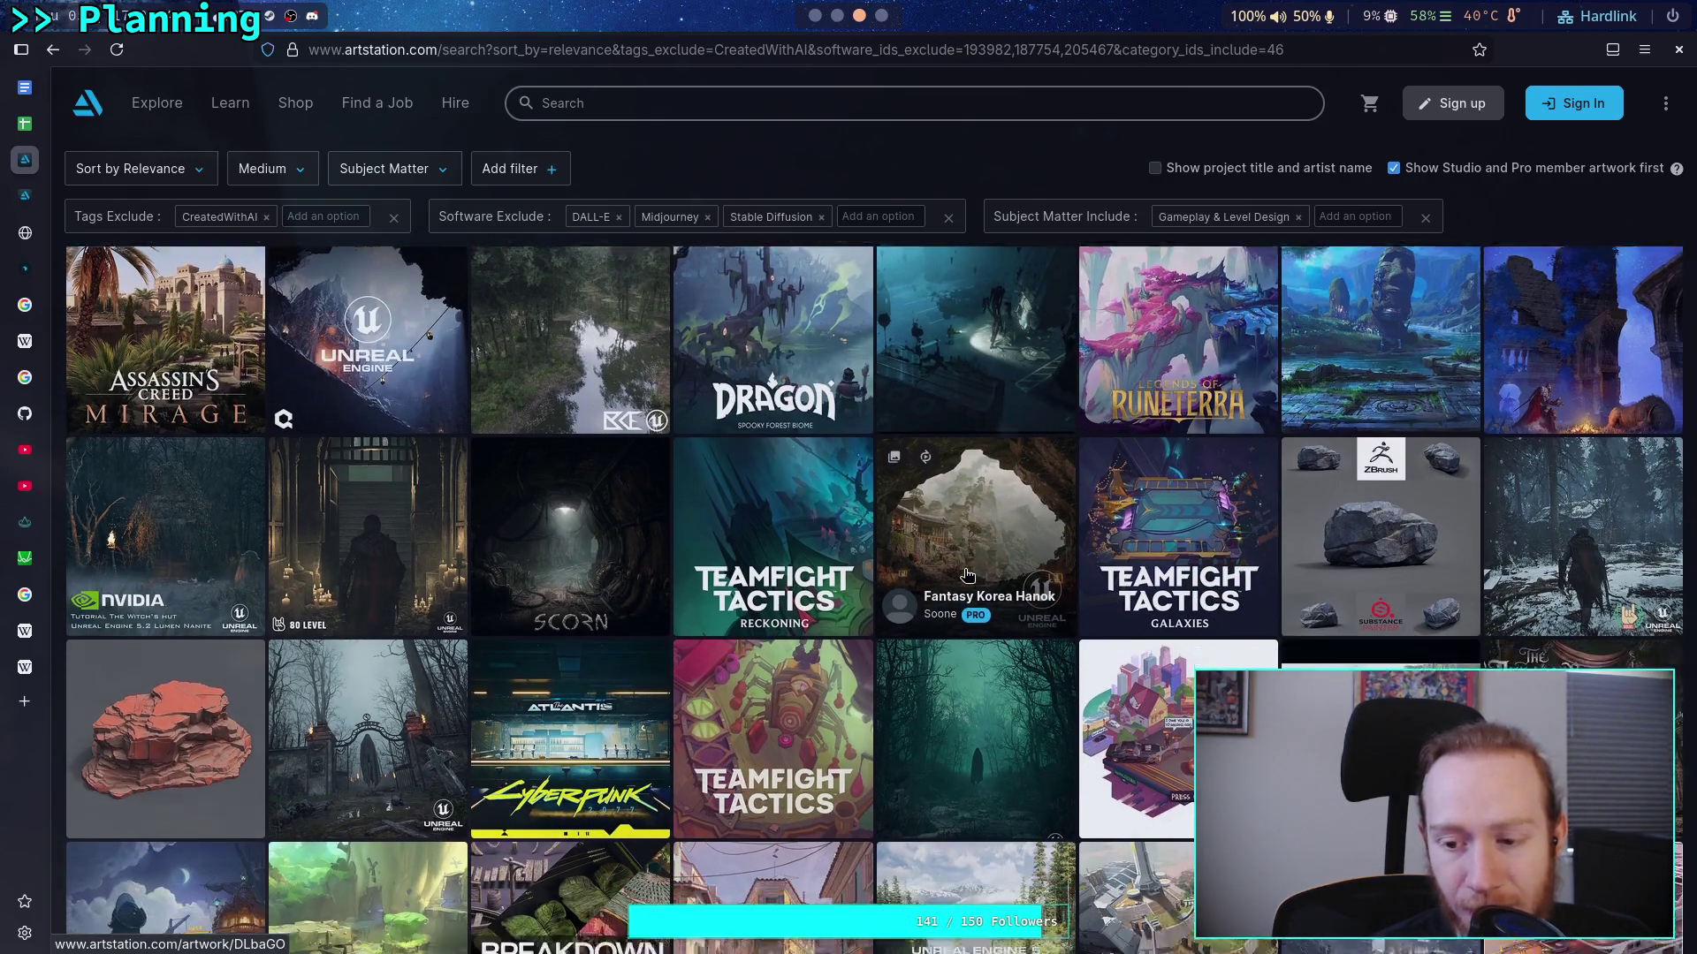
{"action": "scroll", "coordinate": [963, 580], "scroll_direction": "down", "scroll_amount": 1}
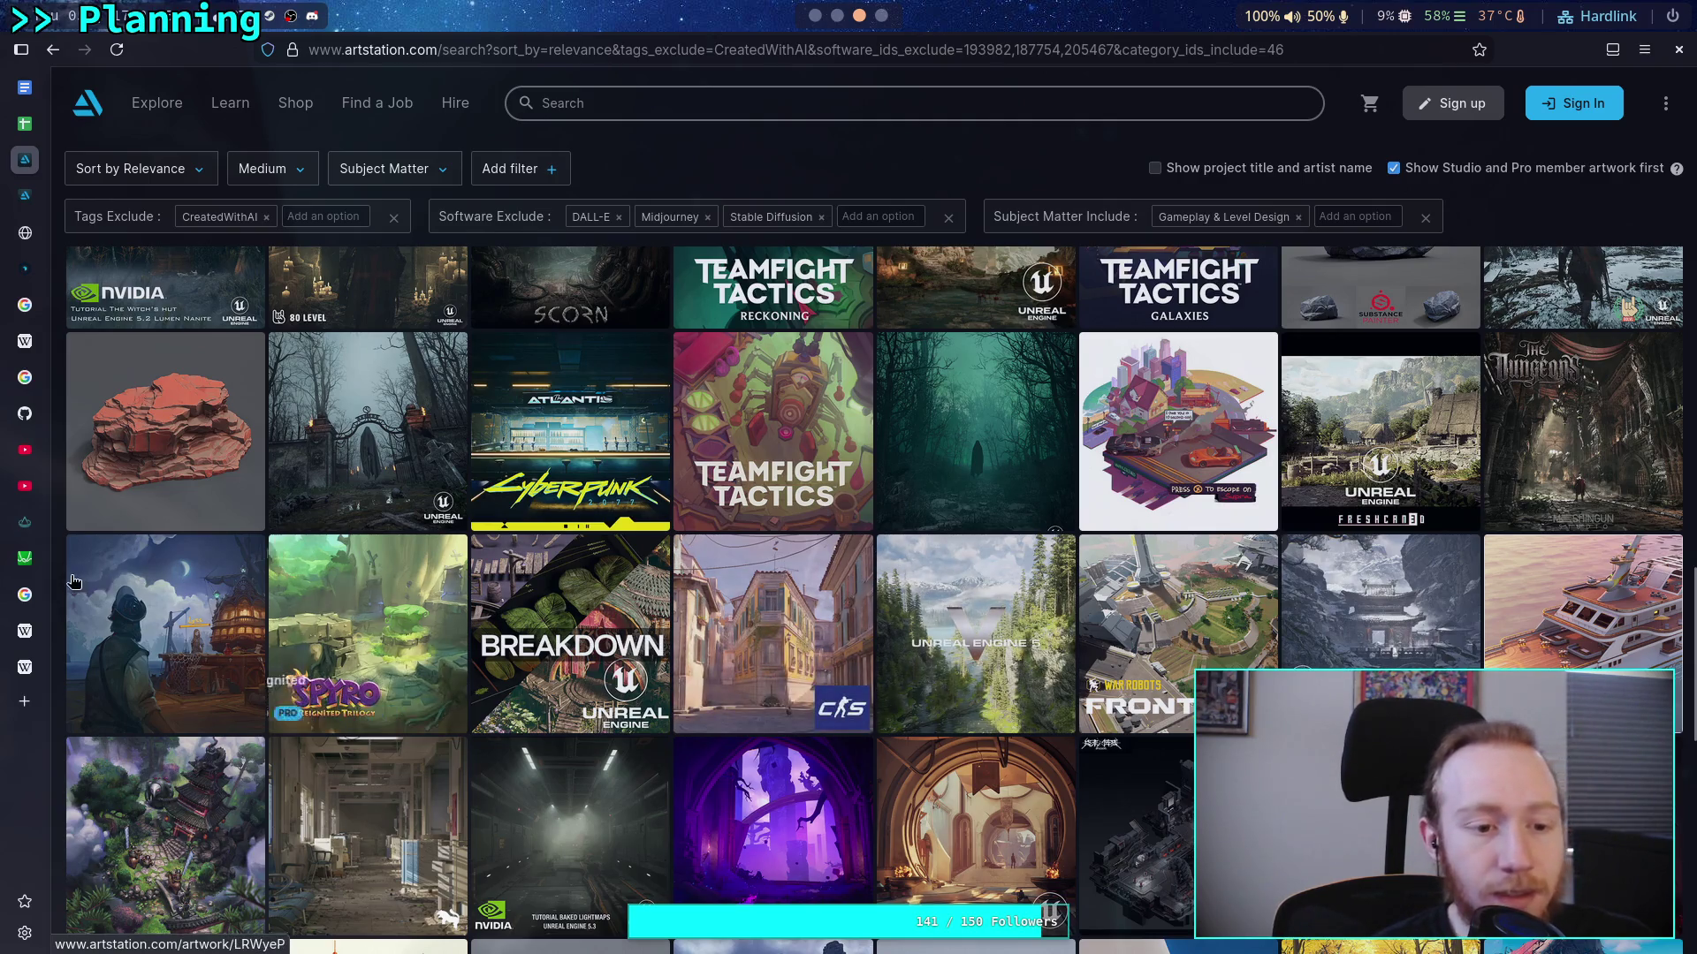
{"action": "scroll", "coordinate": [64, 583], "scroll_direction": "down", "scroll_amount": 1}
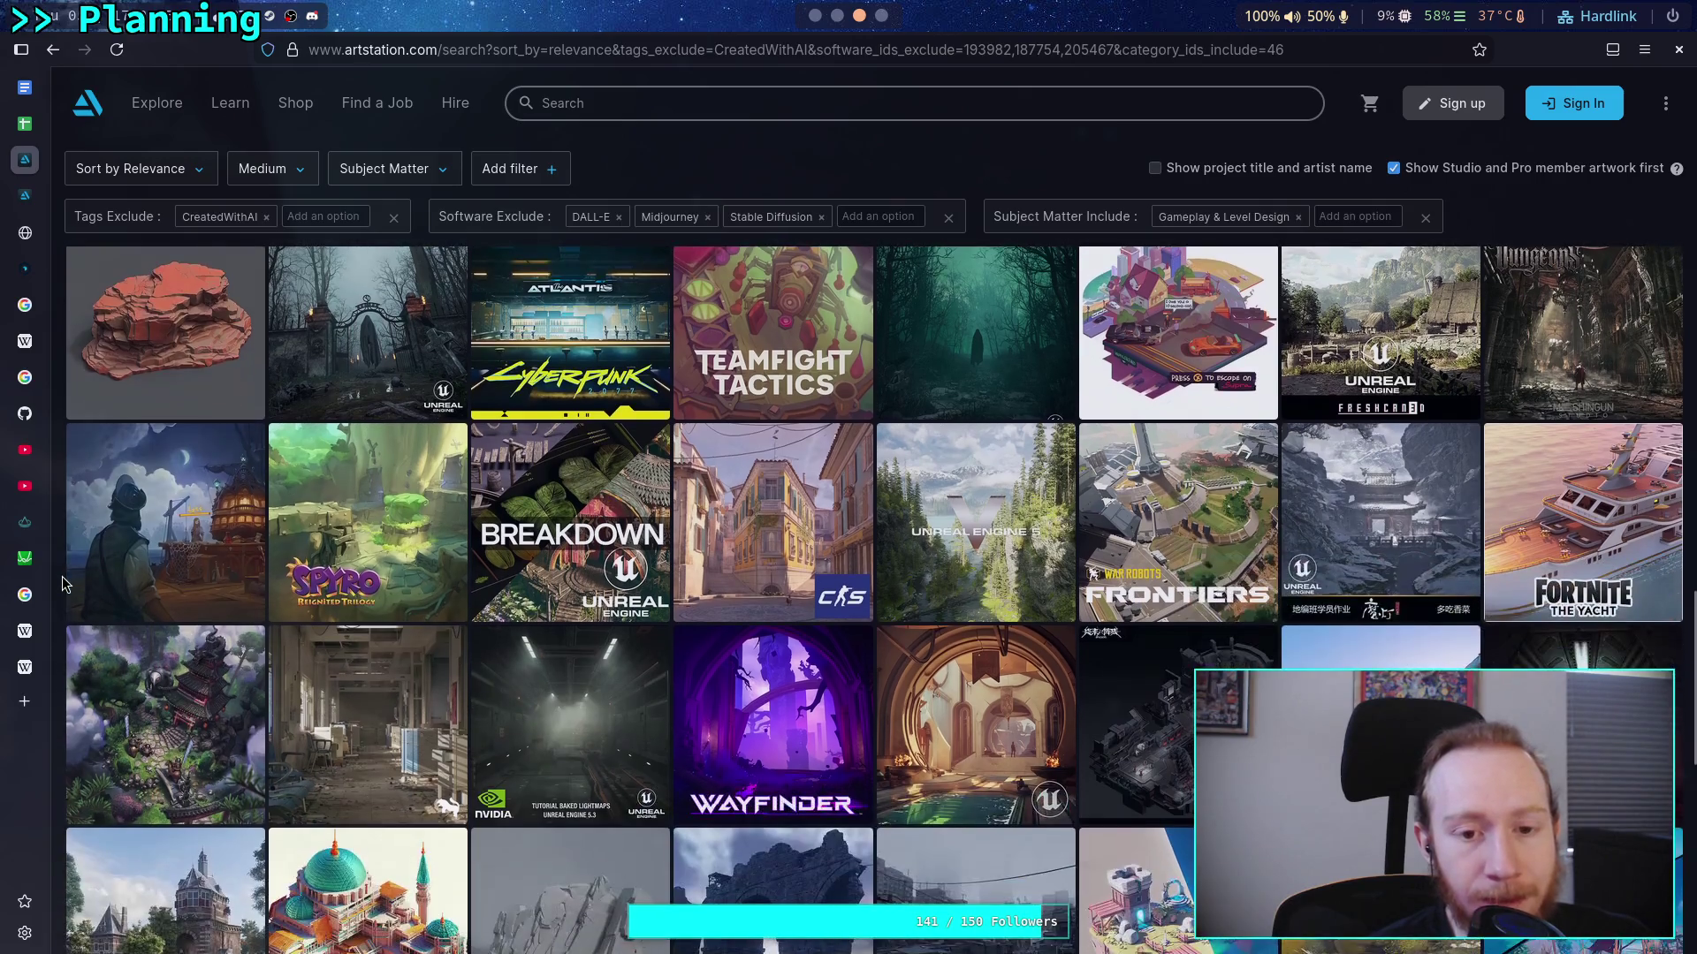
{"action": "scroll", "coordinate": [60, 575], "scroll_direction": "down", "scroll_amount": 1}
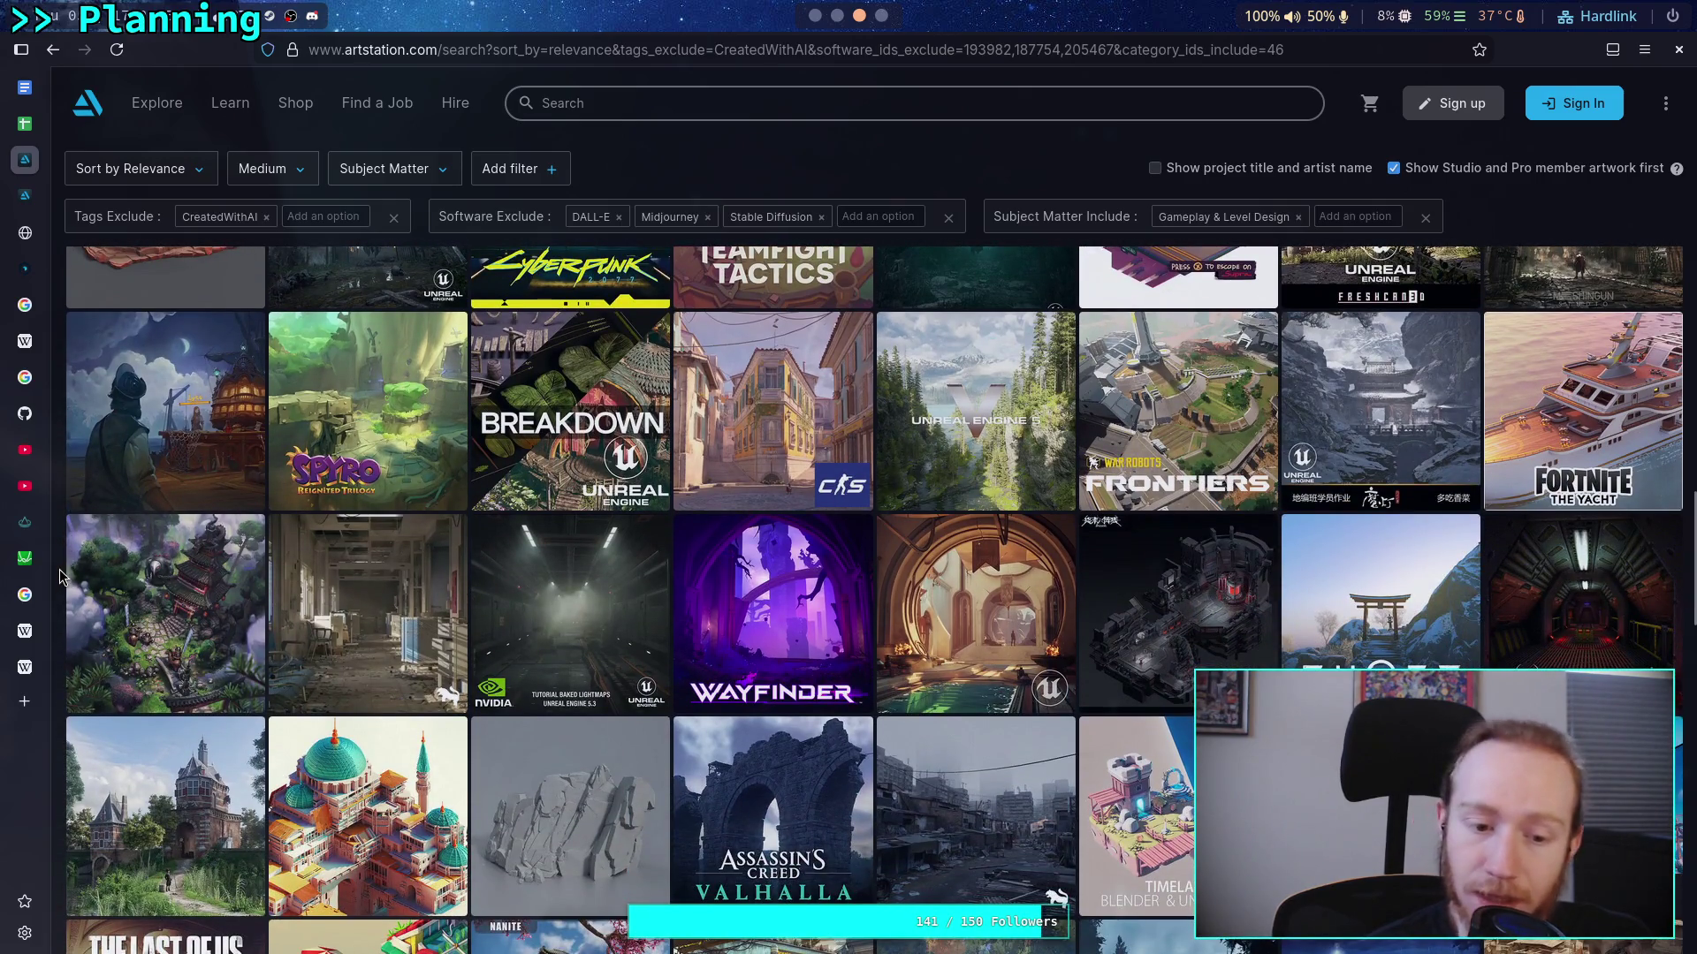
{"action": "scroll", "coordinate": [58, 572], "scroll_direction": "down", "scroll_amount": 1}
{"action": "scroll", "coordinate": [61, 576], "scroll_direction": "down", "scroll_amount": 1}
{"action": "scroll", "coordinate": [60, 576], "scroll_direction": "down", "scroll_amount": 1}
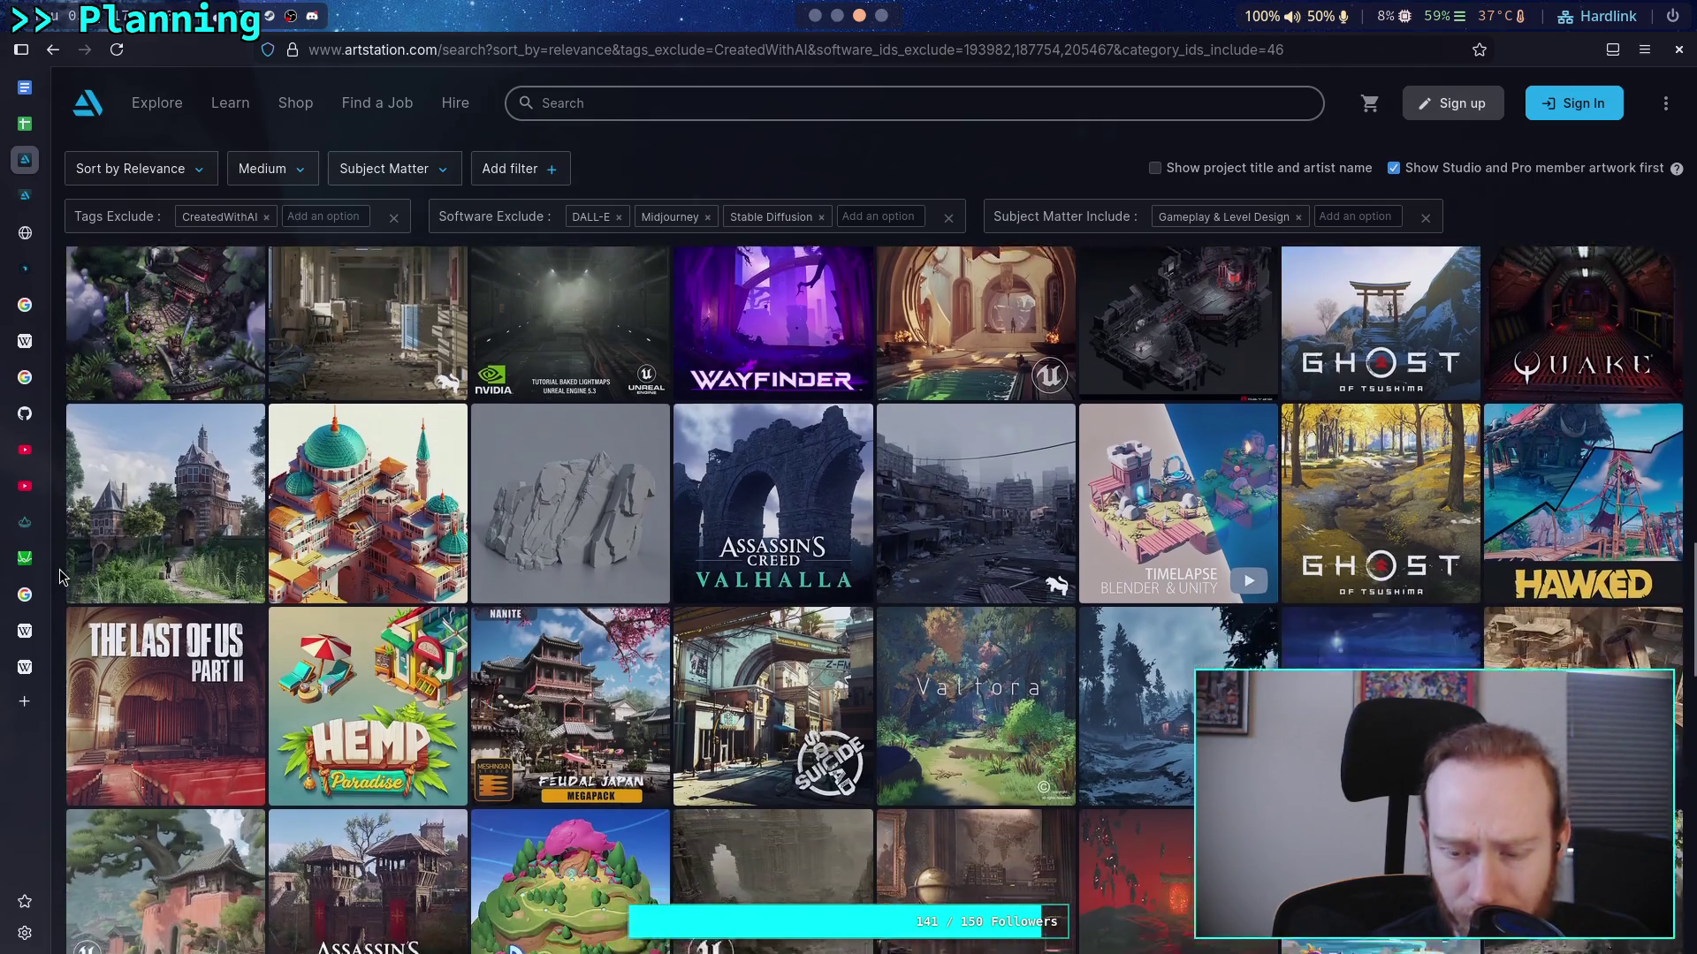
{"action": "scroll", "coordinate": [60, 569], "scroll_direction": "down", "scroll_amount": 2}
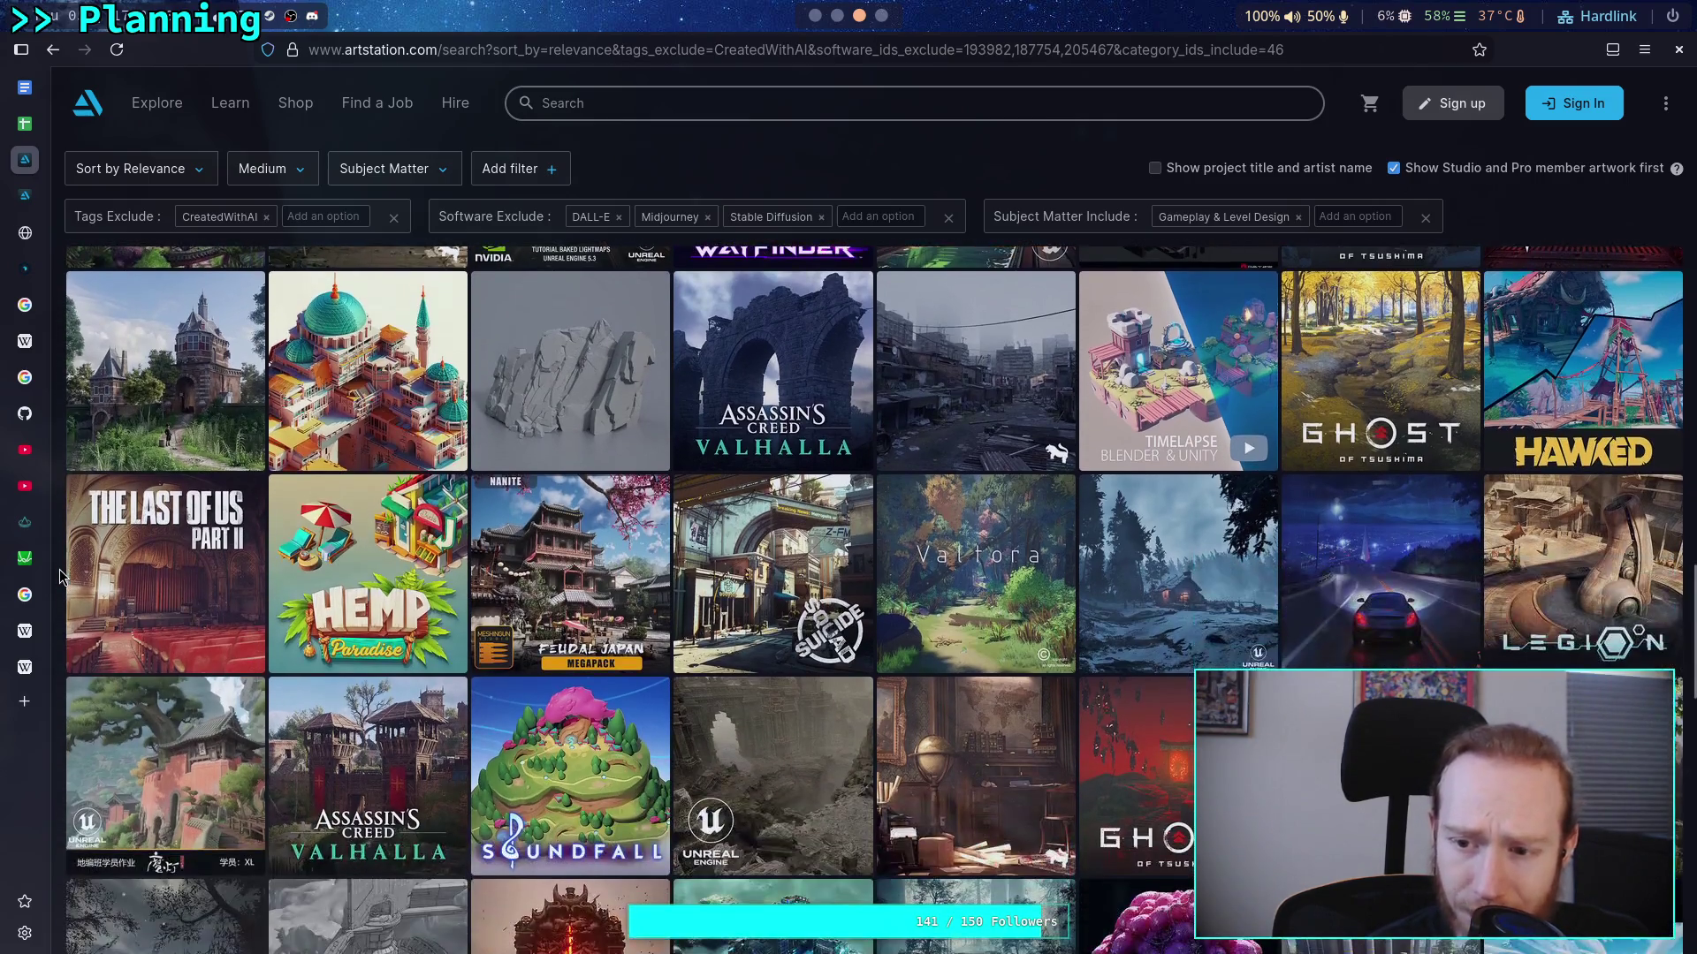
{"action": "scroll", "coordinate": [60, 576], "scroll_direction": "down", "scroll_amount": 1}
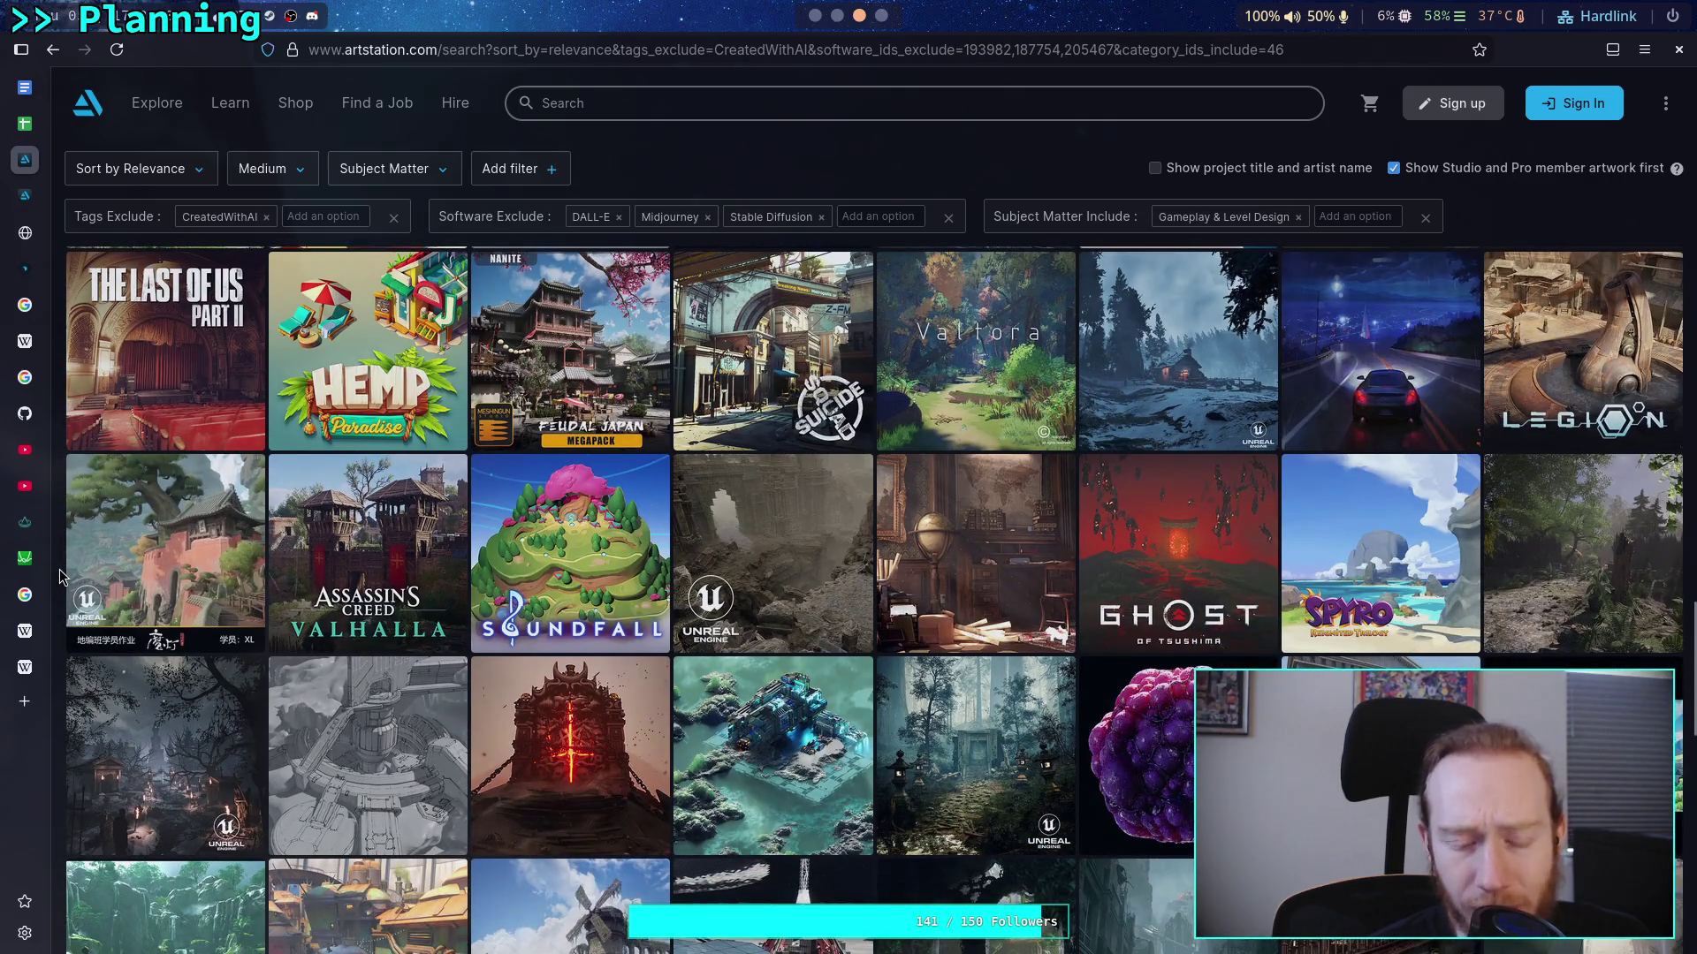
{"action": "scroll", "coordinate": [60, 576], "scroll_direction": "down", "scroll_amount": 1}
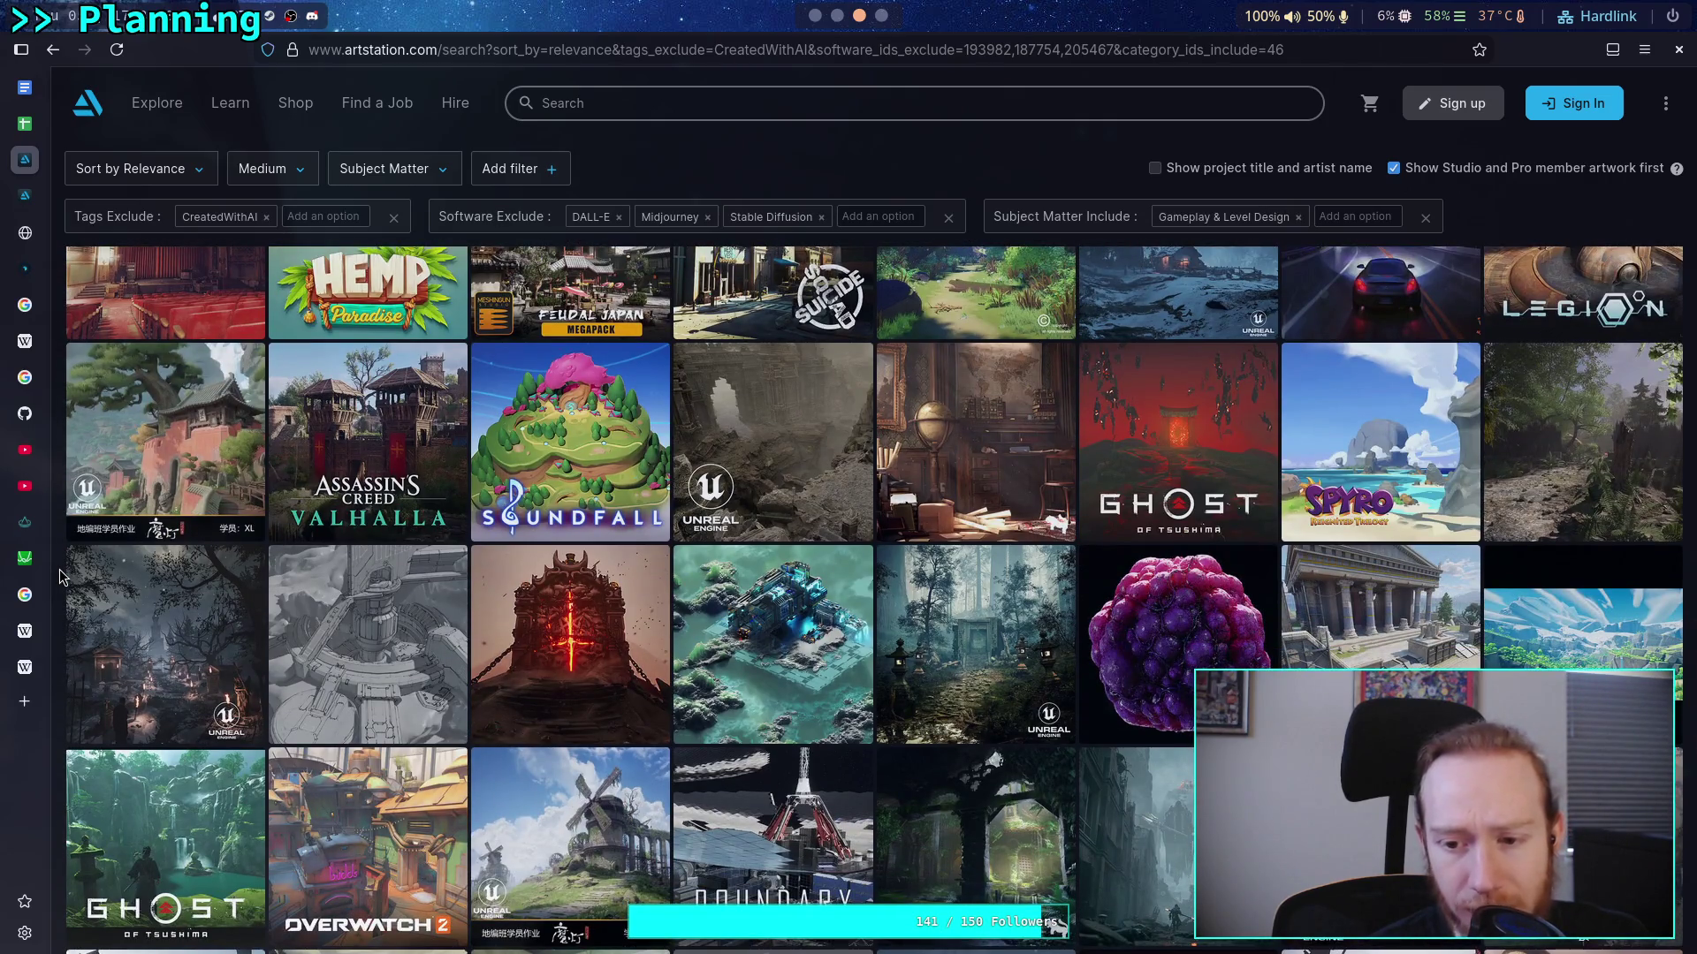
{"action": "scroll", "coordinate": [60, 569], "scroll_direction": "down", "scroll_amount": 1}
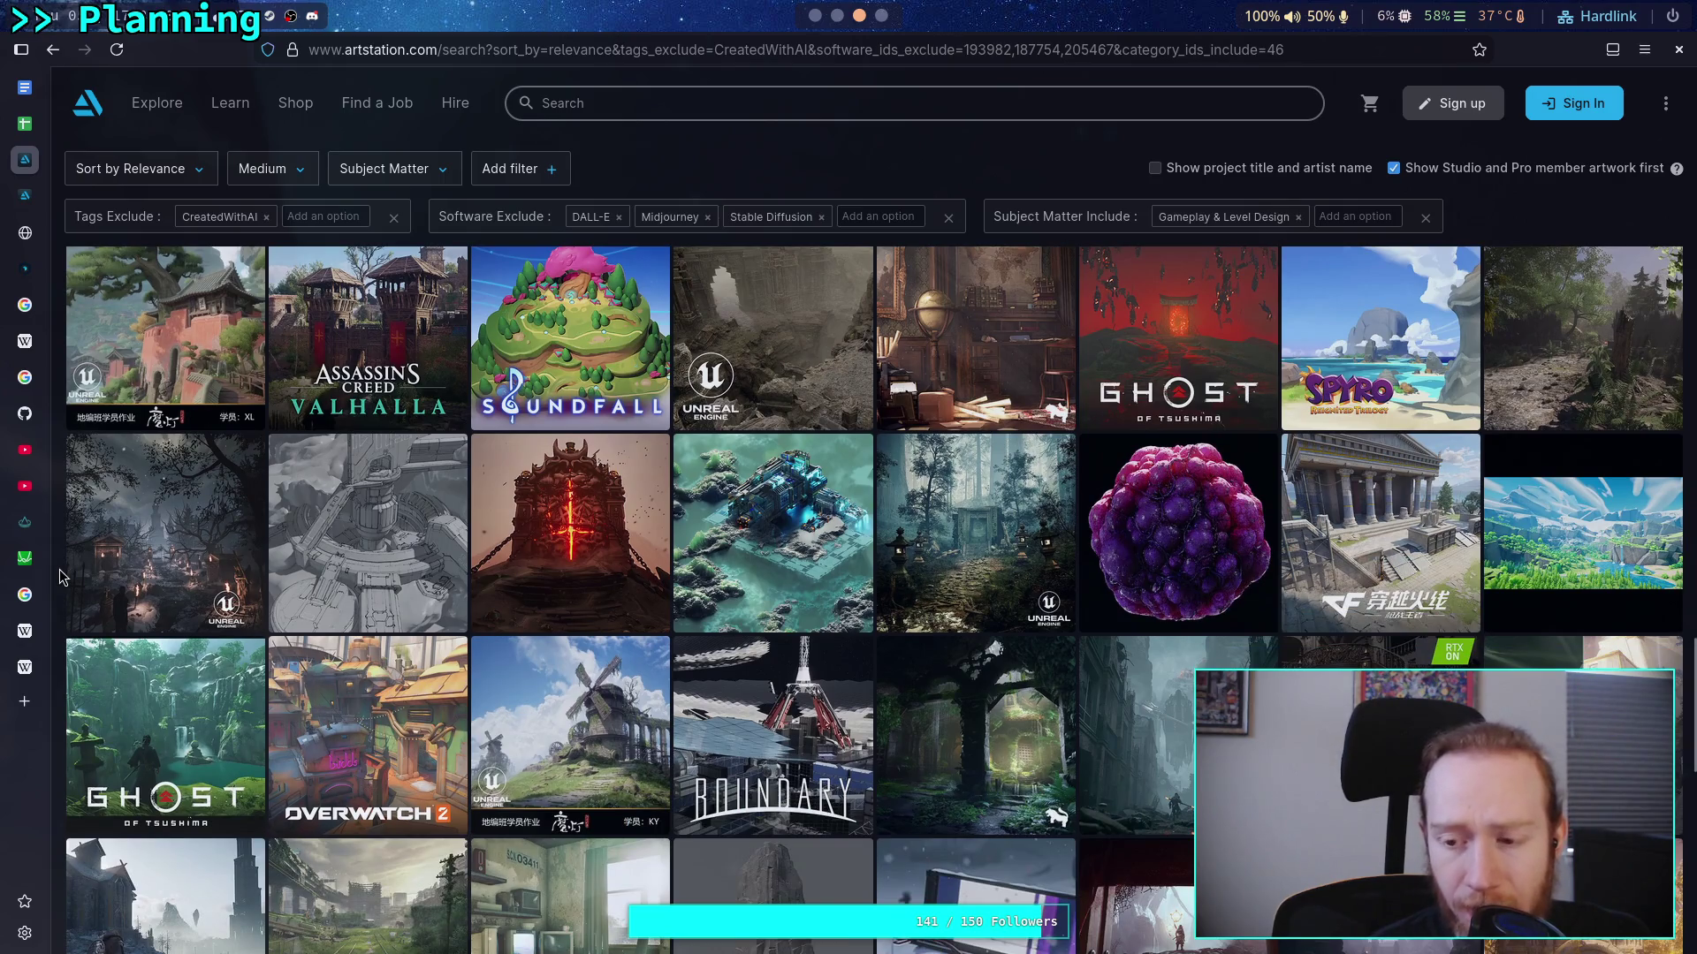
{"action": "scroll", "coordinate": [60, 569], "scroll_direction": "down", "scroll_amount": 3}
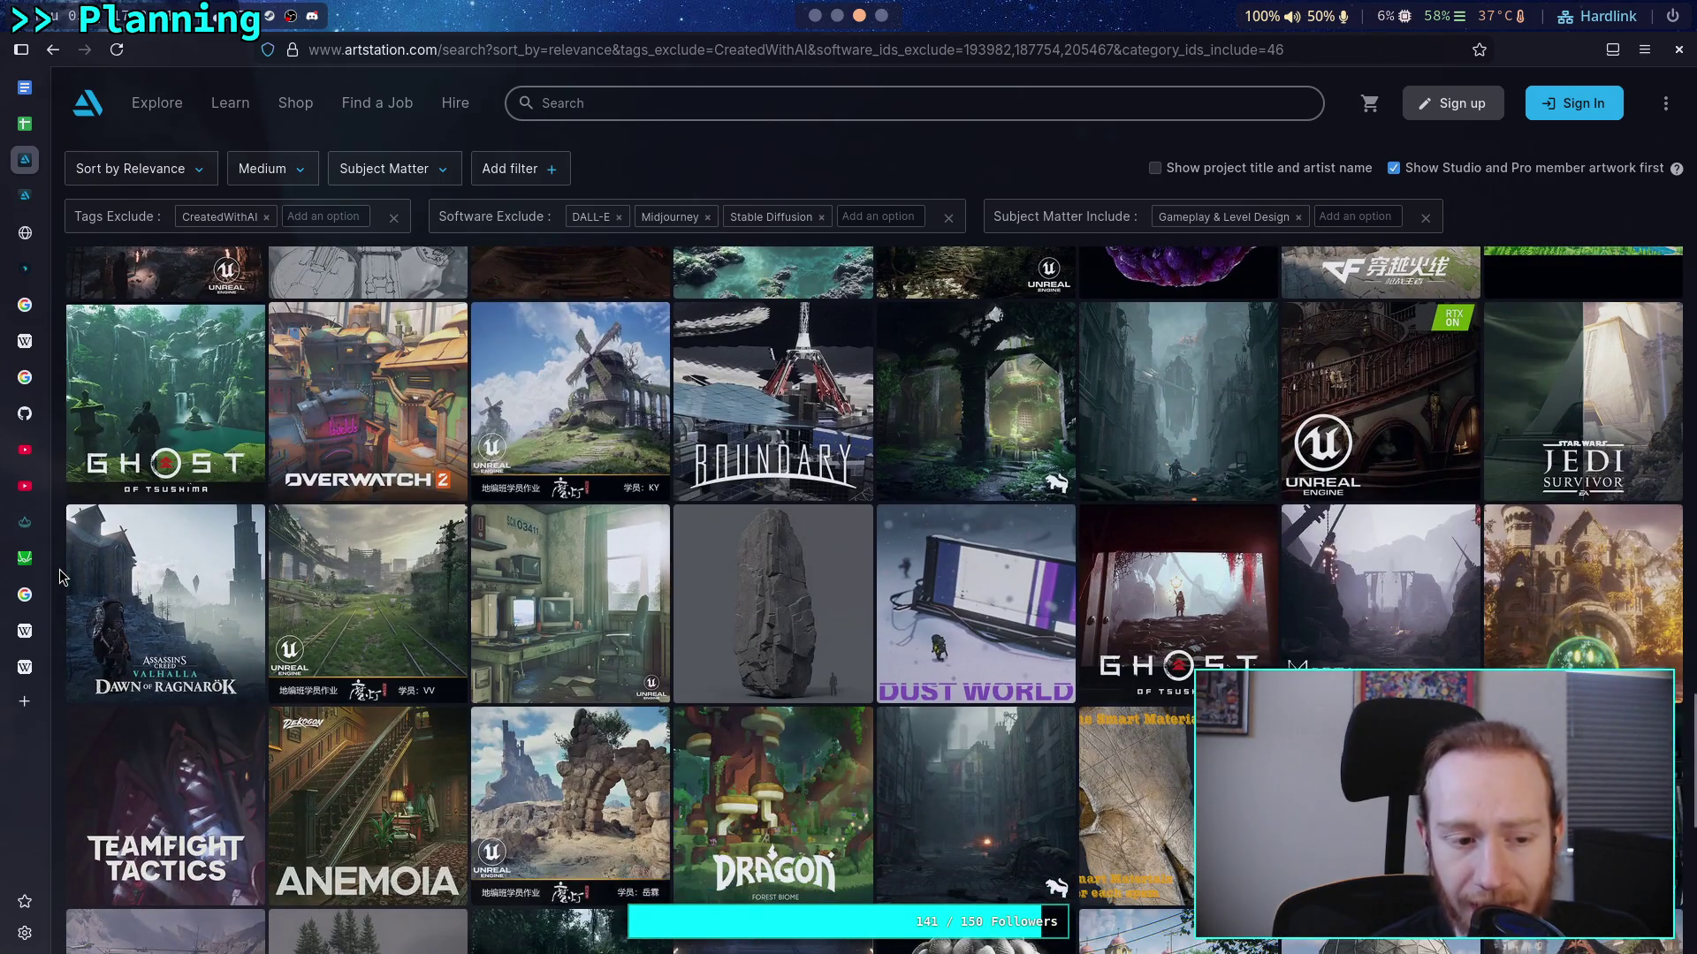
{"action": "scroll", "coordinate": [60, 576], "scroll_direction": "down", "scroll_amount": 1}
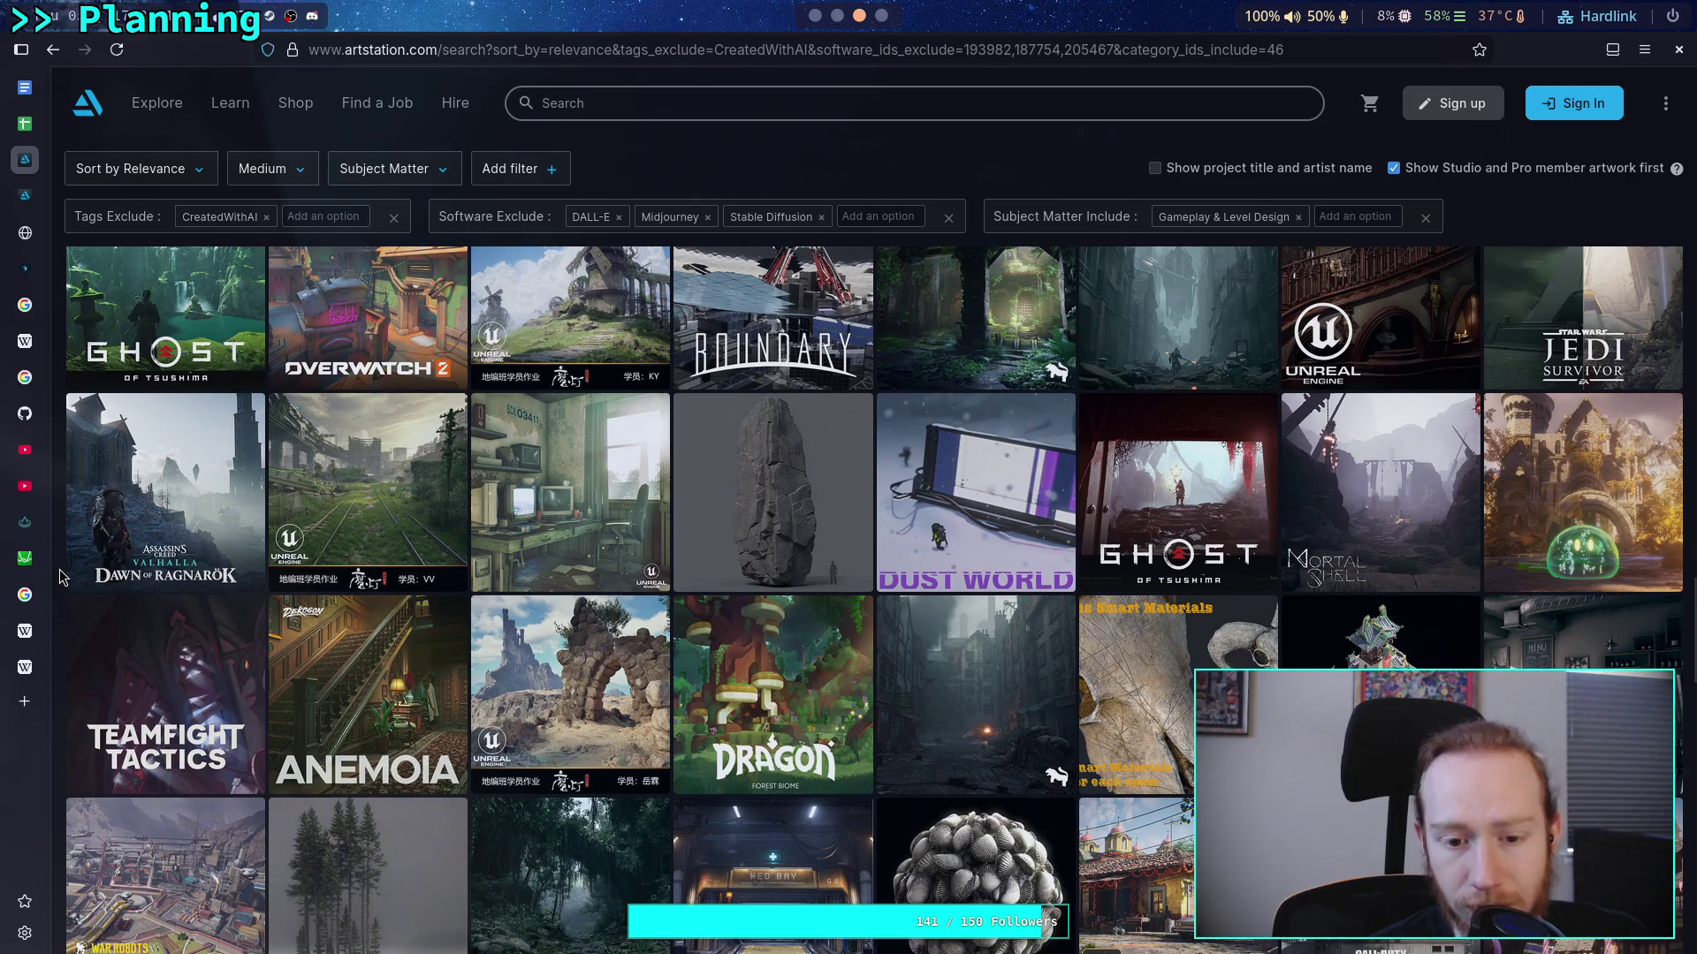
{"action": "scroll", "coordinate": [62, 576], "scroll_direction": "down", "scroll_amount": 1}
{"action": "scroll", "coordinate": [60, 569], "scroll_direction": "down", "scroll_amount": 1}
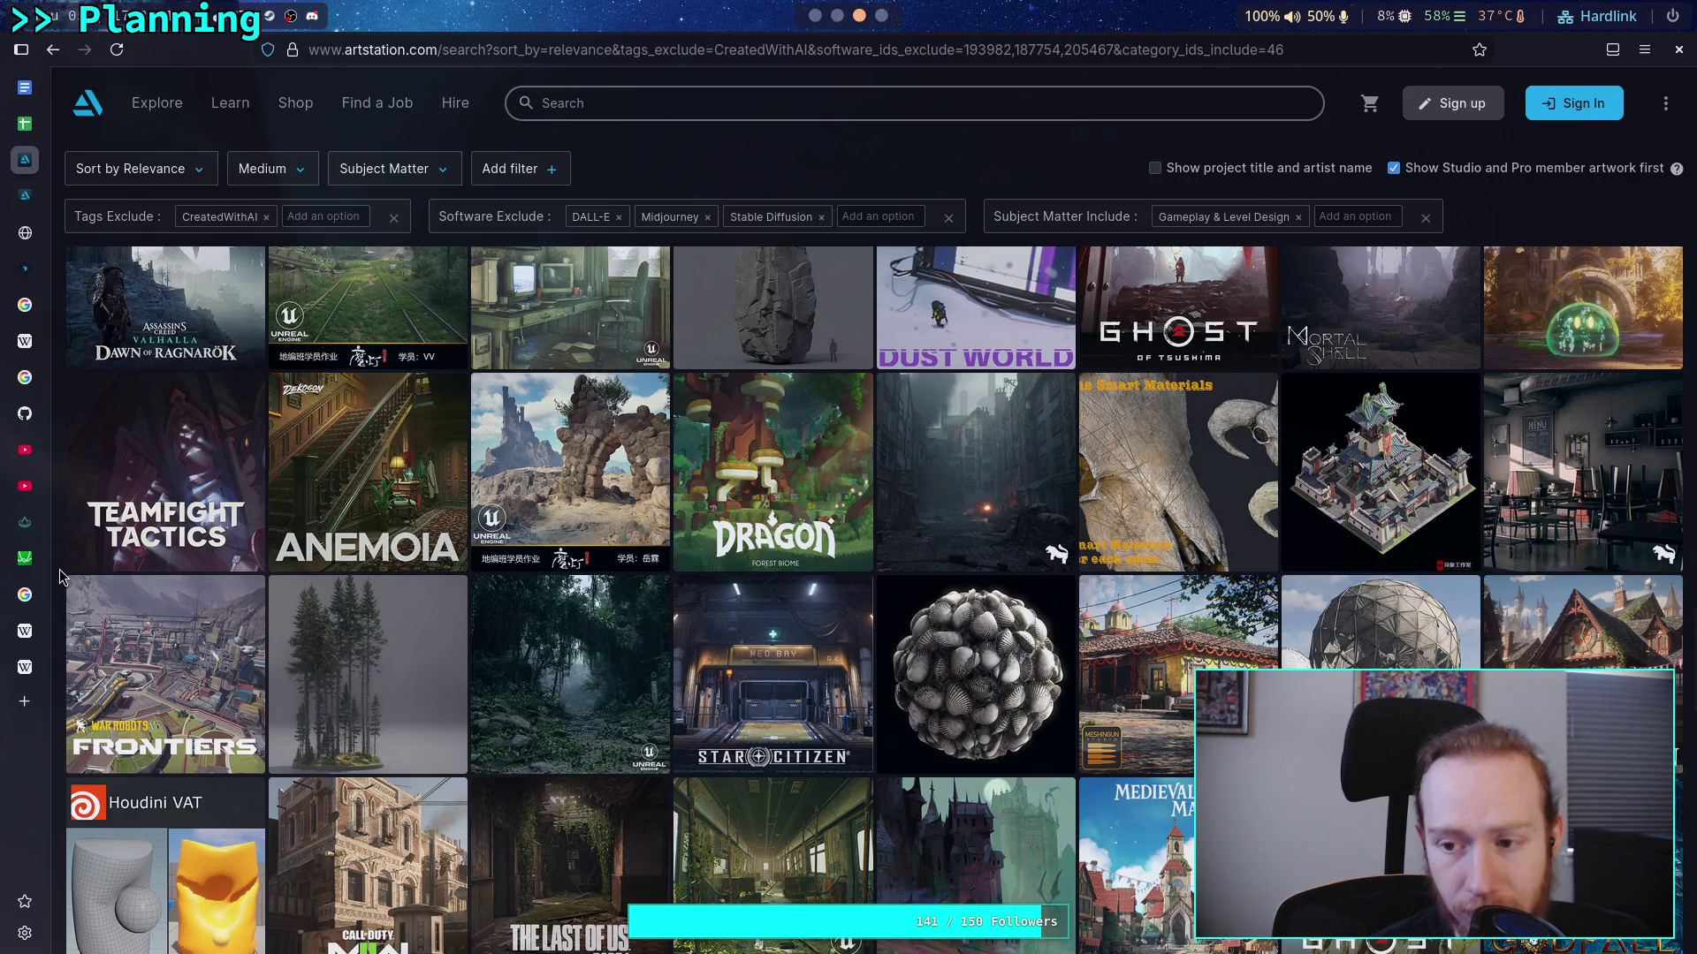
{"action": "scroll", "coordinate": [60, 569], "scroll_direction": "down", "scroll_amount": 1}
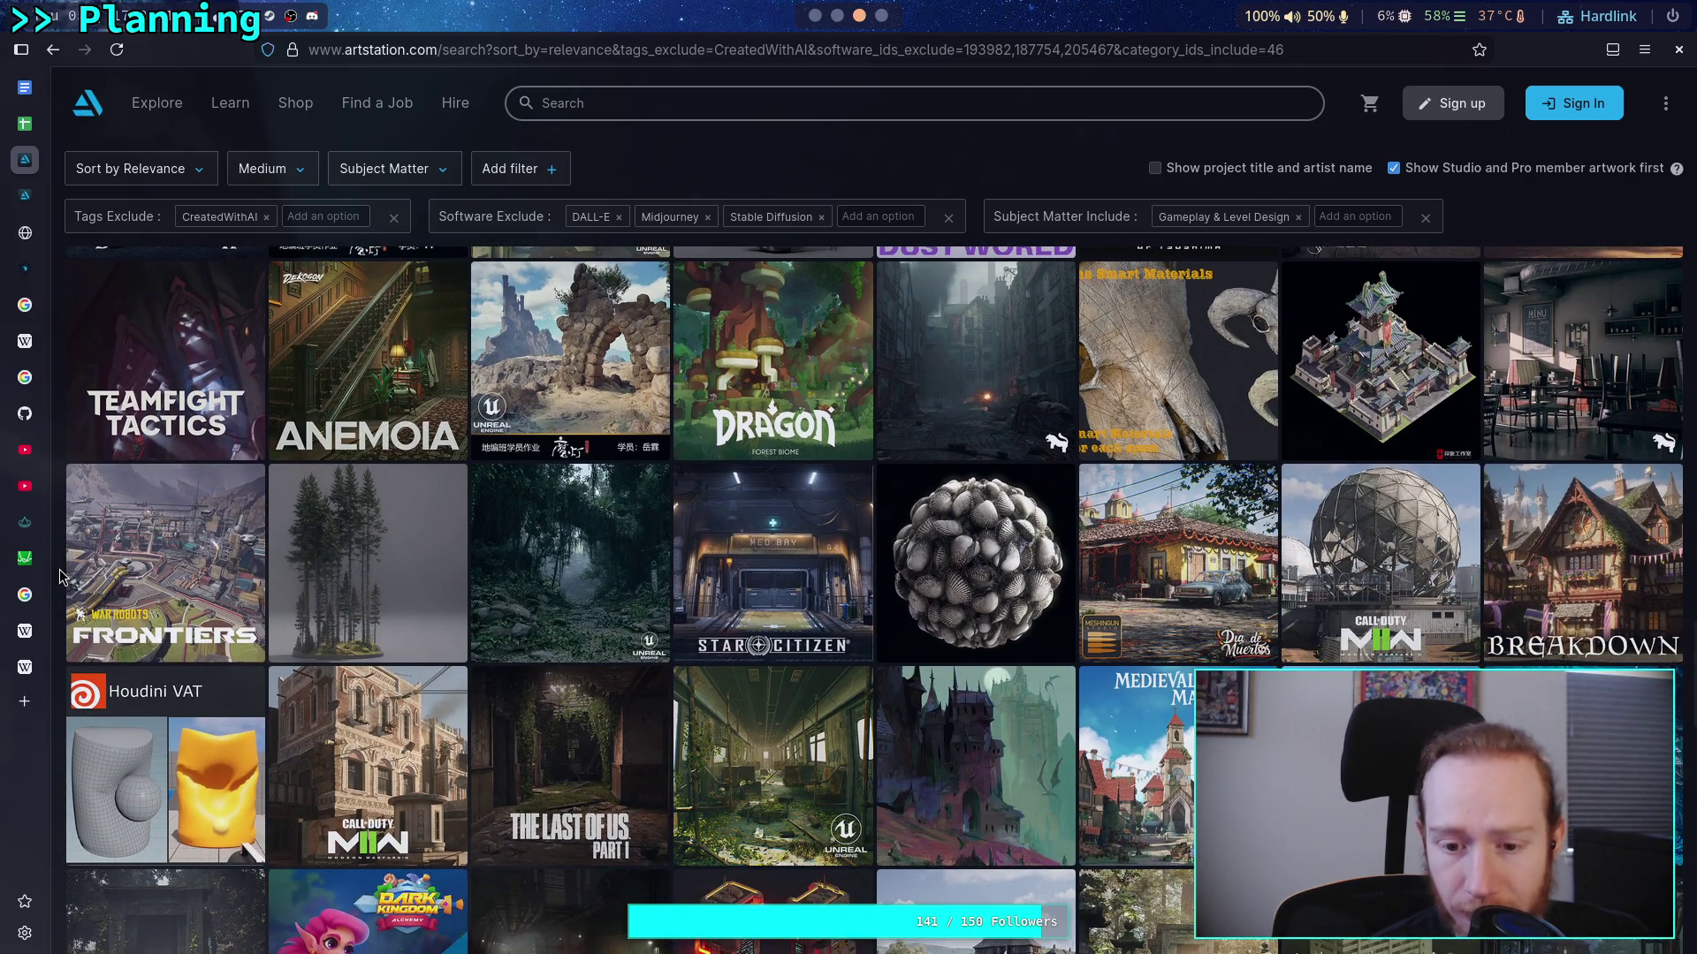
{"action": "scroll", "coordinate": [60, 576], "scroll_direction": "down", "scroll_amount": 2}
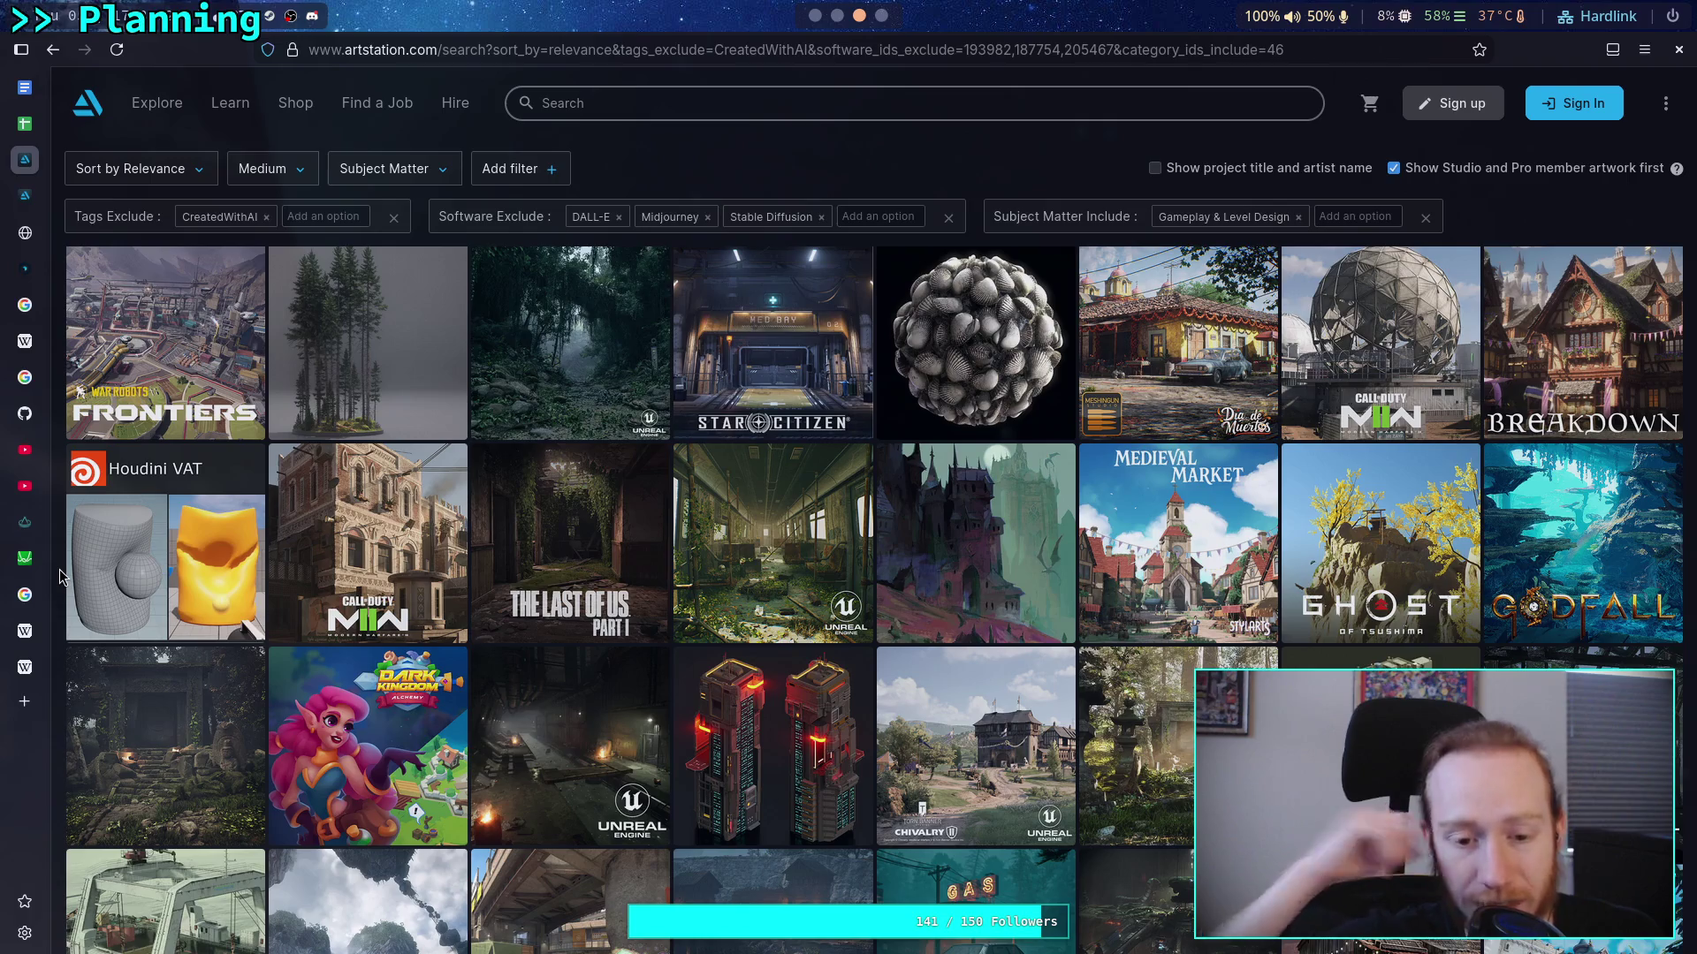
{"action": "scroll", "coordinate": [60, 576], "scroll_direction": "down", "scroll_amount": 2}
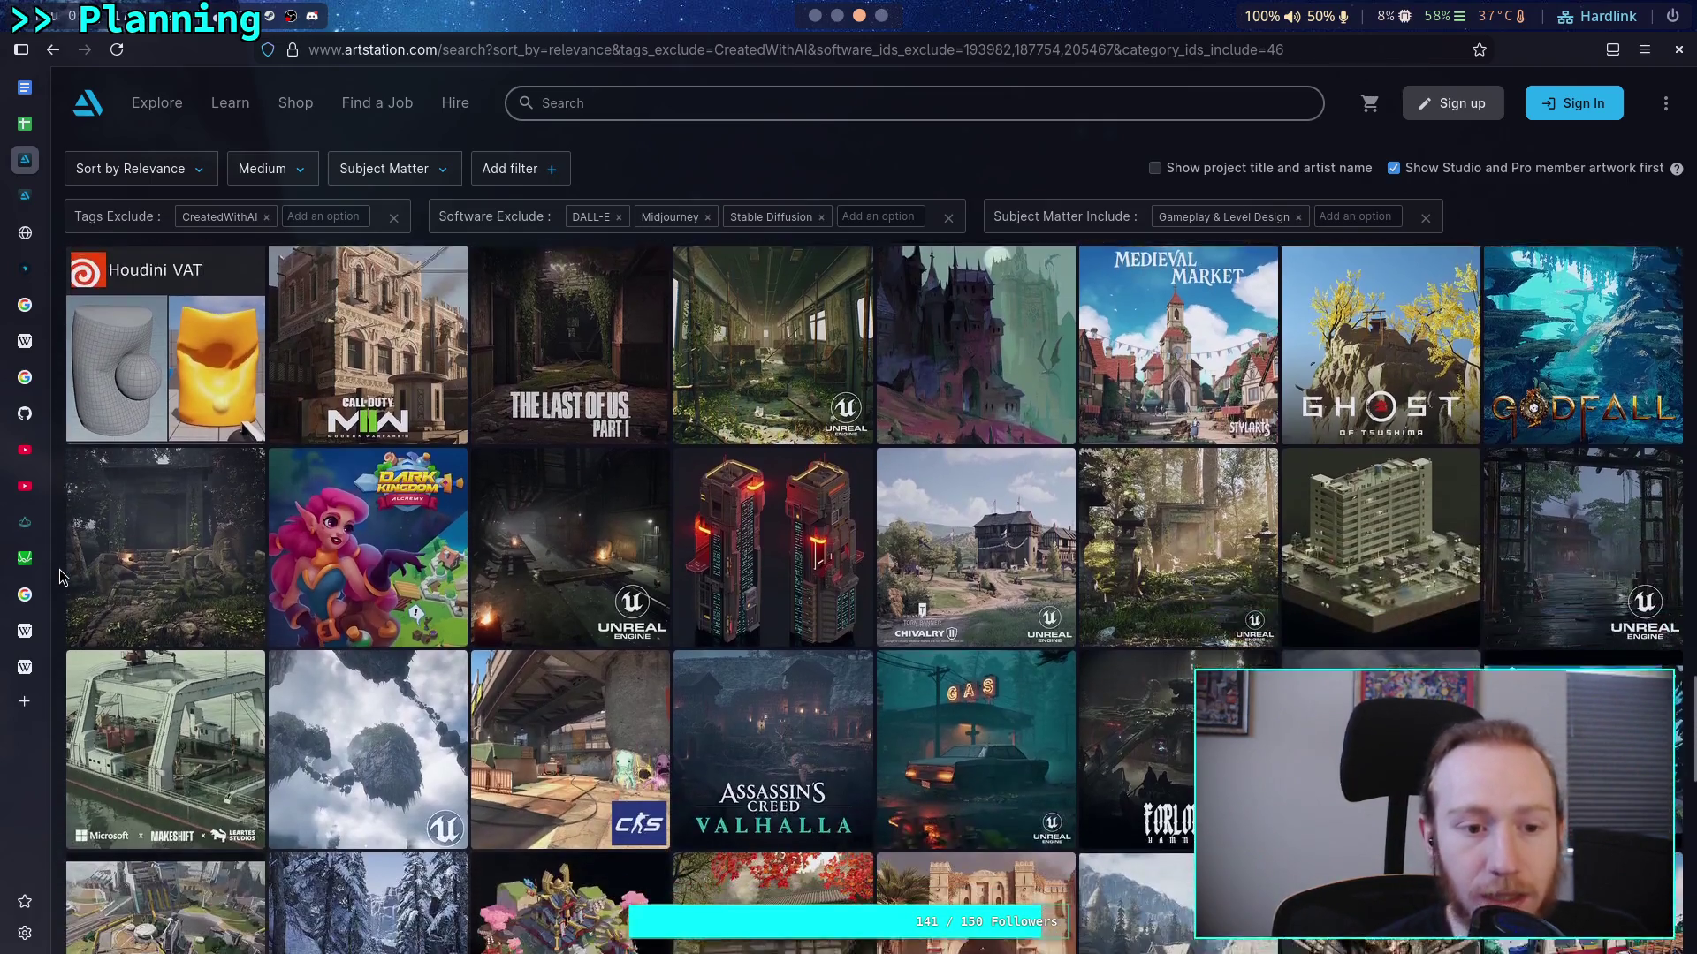
{"action": "scroll", "coordinate": [61, 576], "scroll_direction": "down", "scroll_amount": 2}
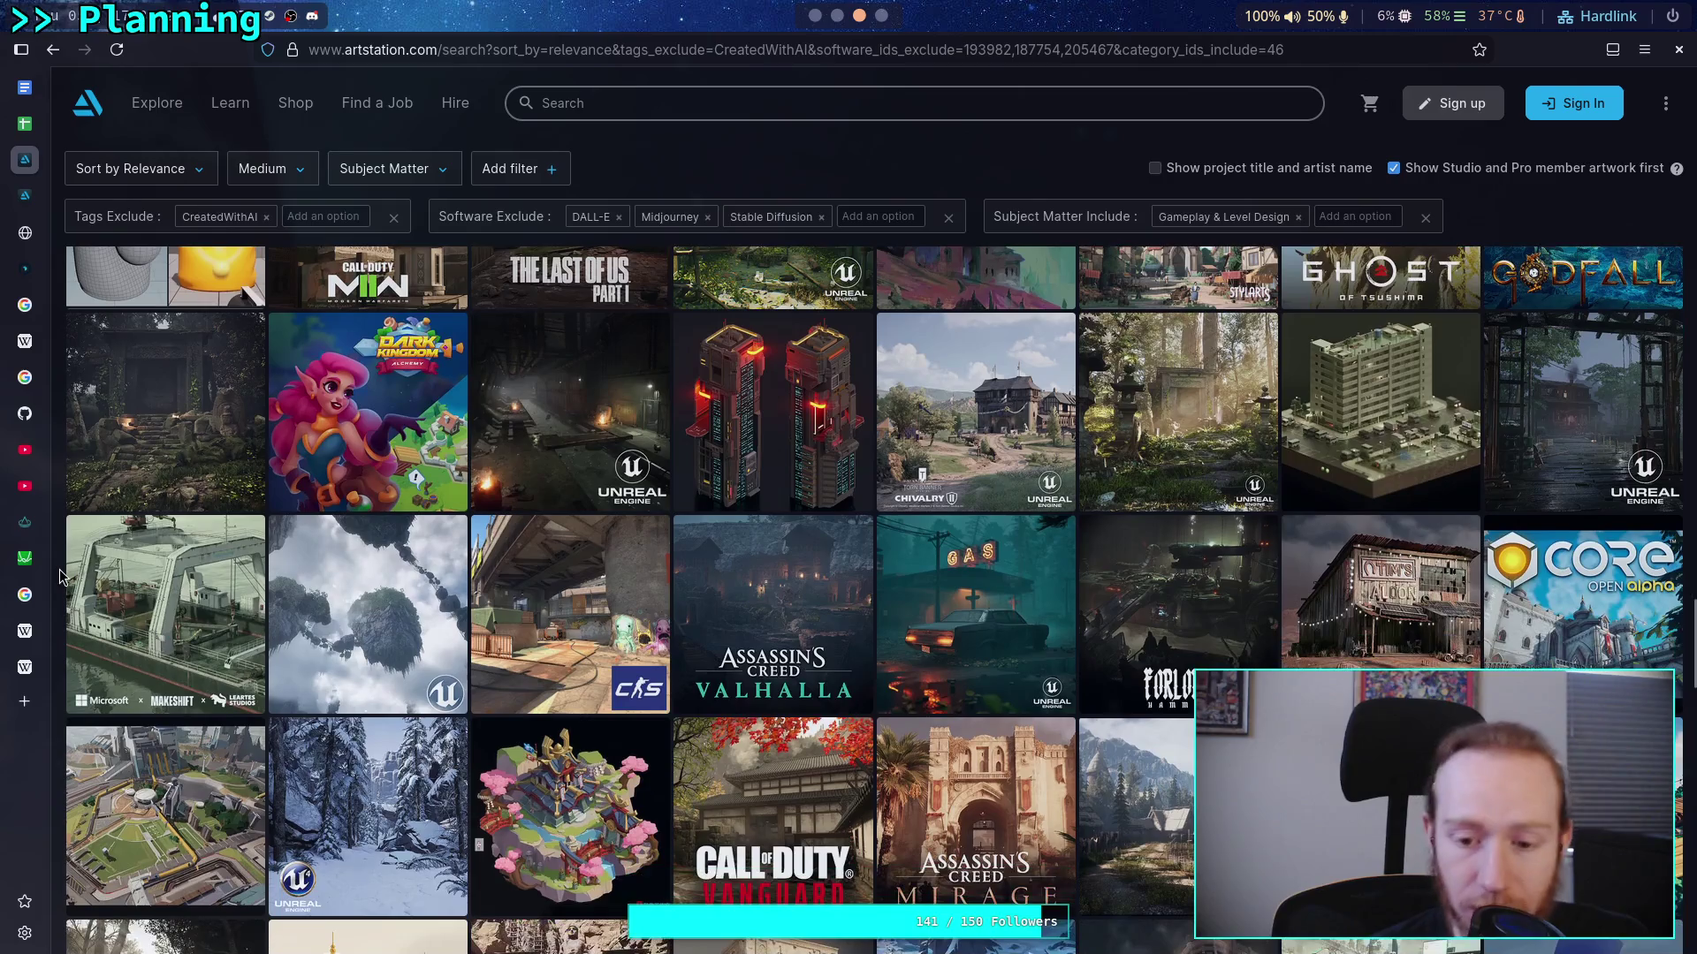
{"action": "scroll", "coordinate": [60, 576], "scroll_direction": "down", "scroll_amount": 1}
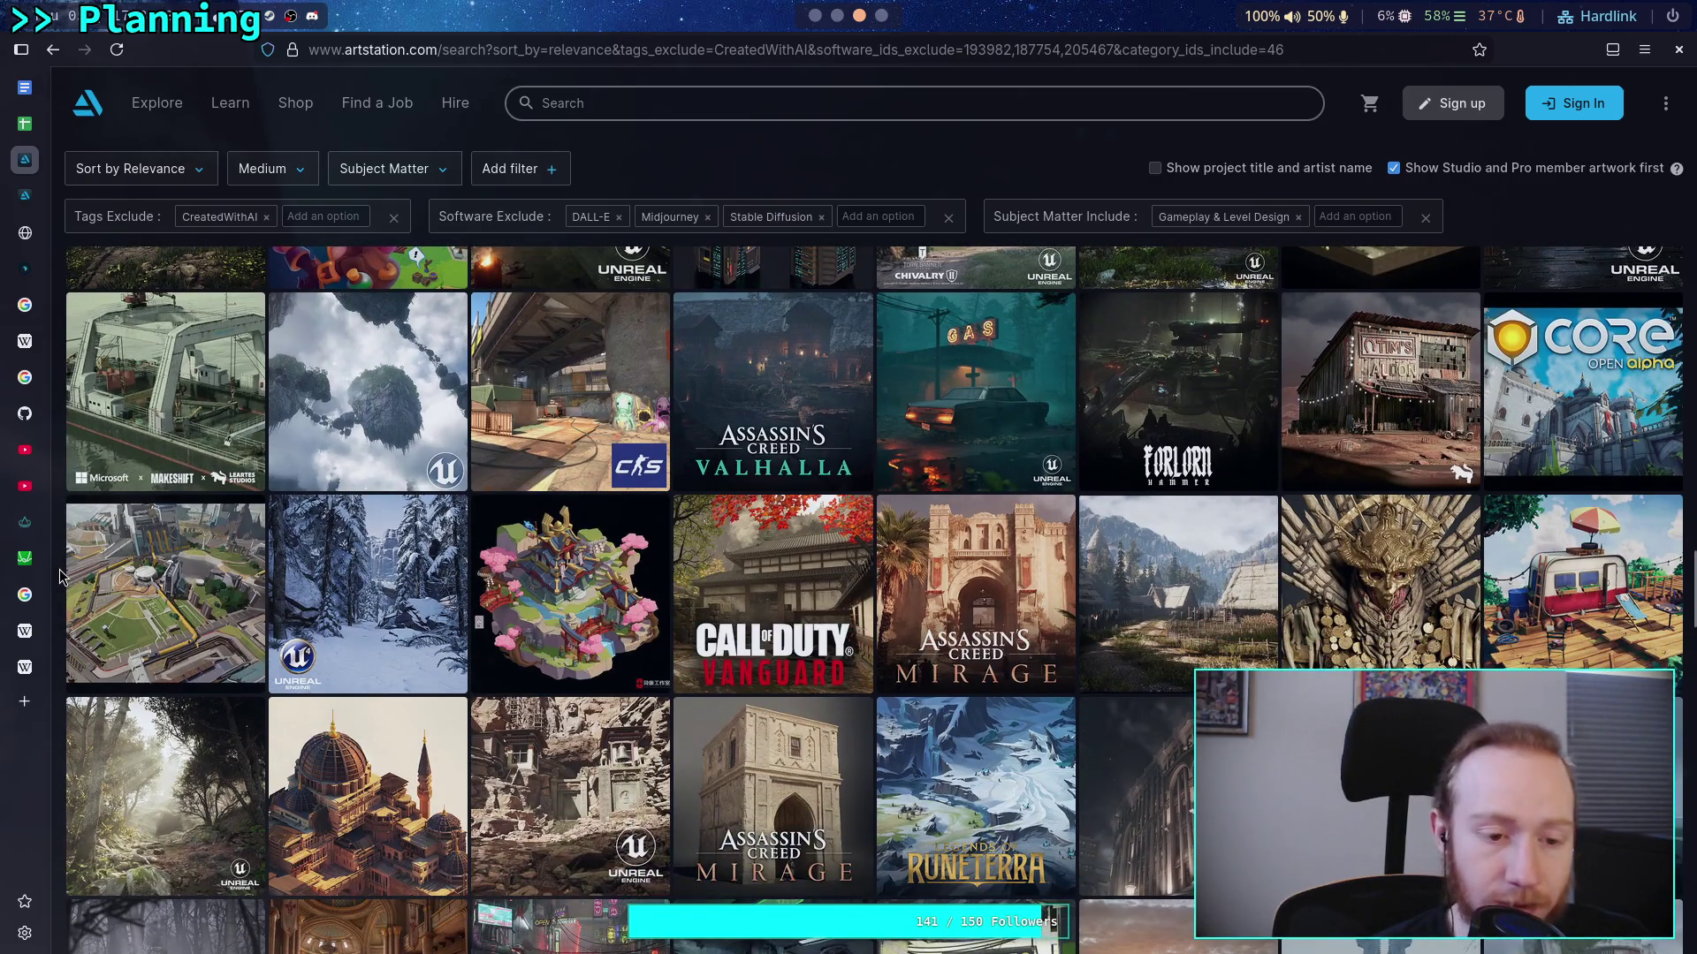
{"action": "scroll", "coordinate": [61, 576], "scroll_direction": "down", "scroll_amount": 1}
{"action": "scroll", "coordinate": [62, 576], "scroll_direction": "down", "scroll_amount": 5}
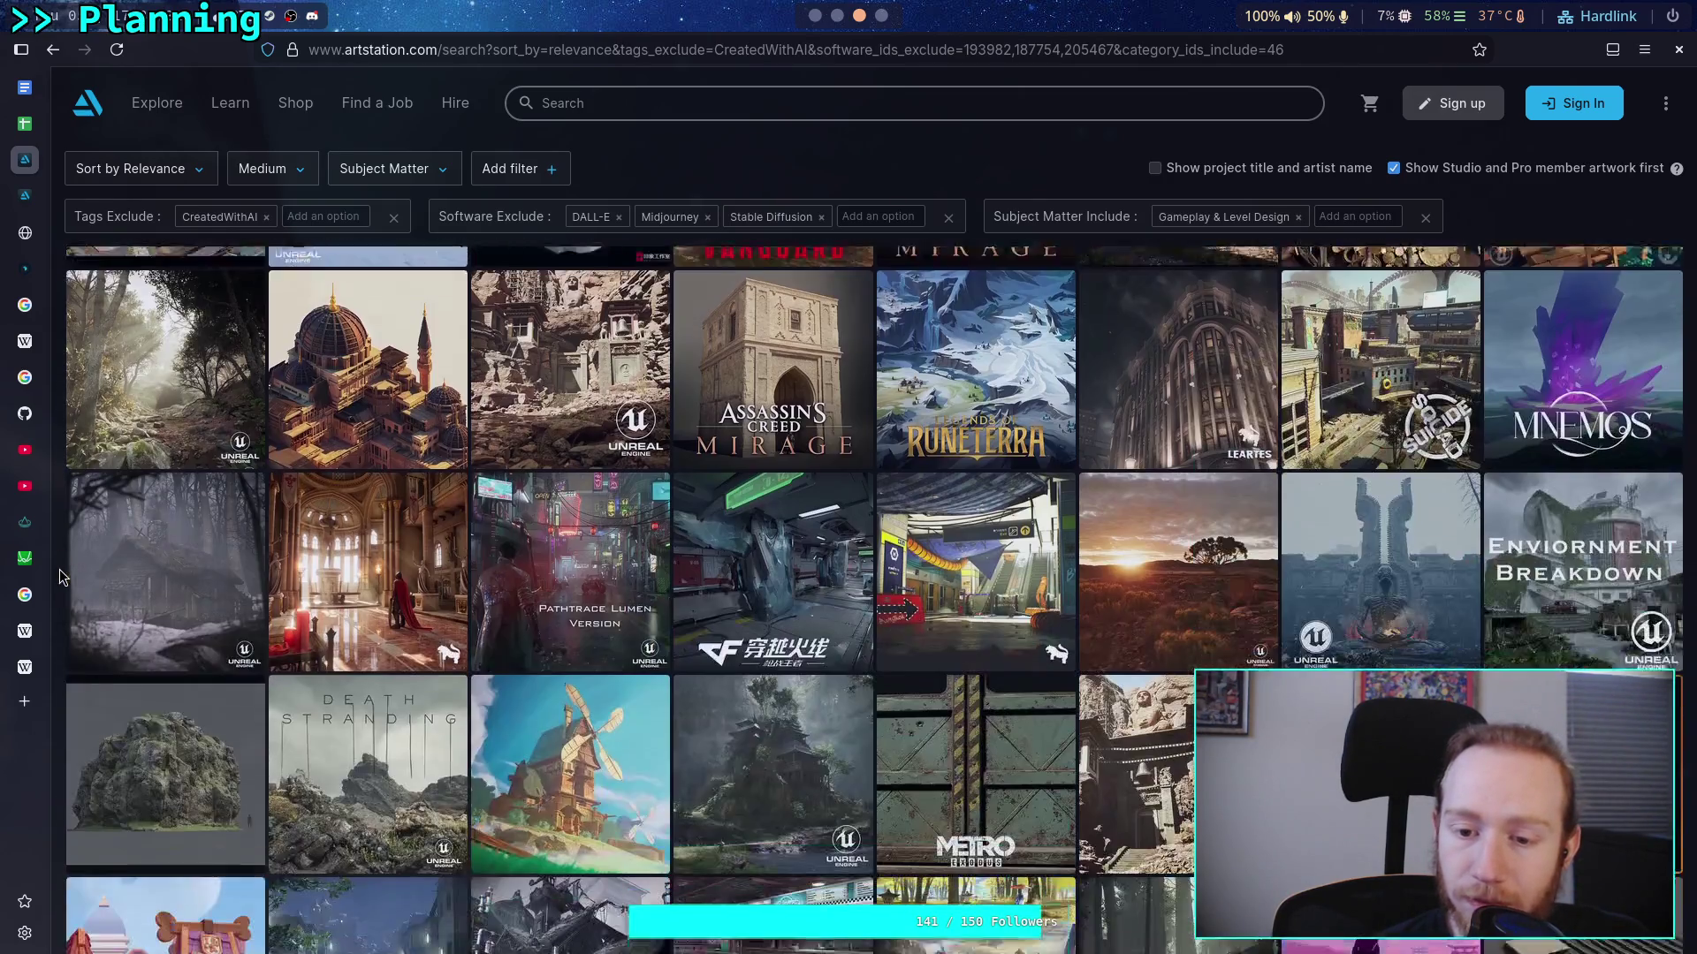
{"action": "scroll", "coordinate": [60, 572], "scroll_direction": "down", "scroll_amount": 3}
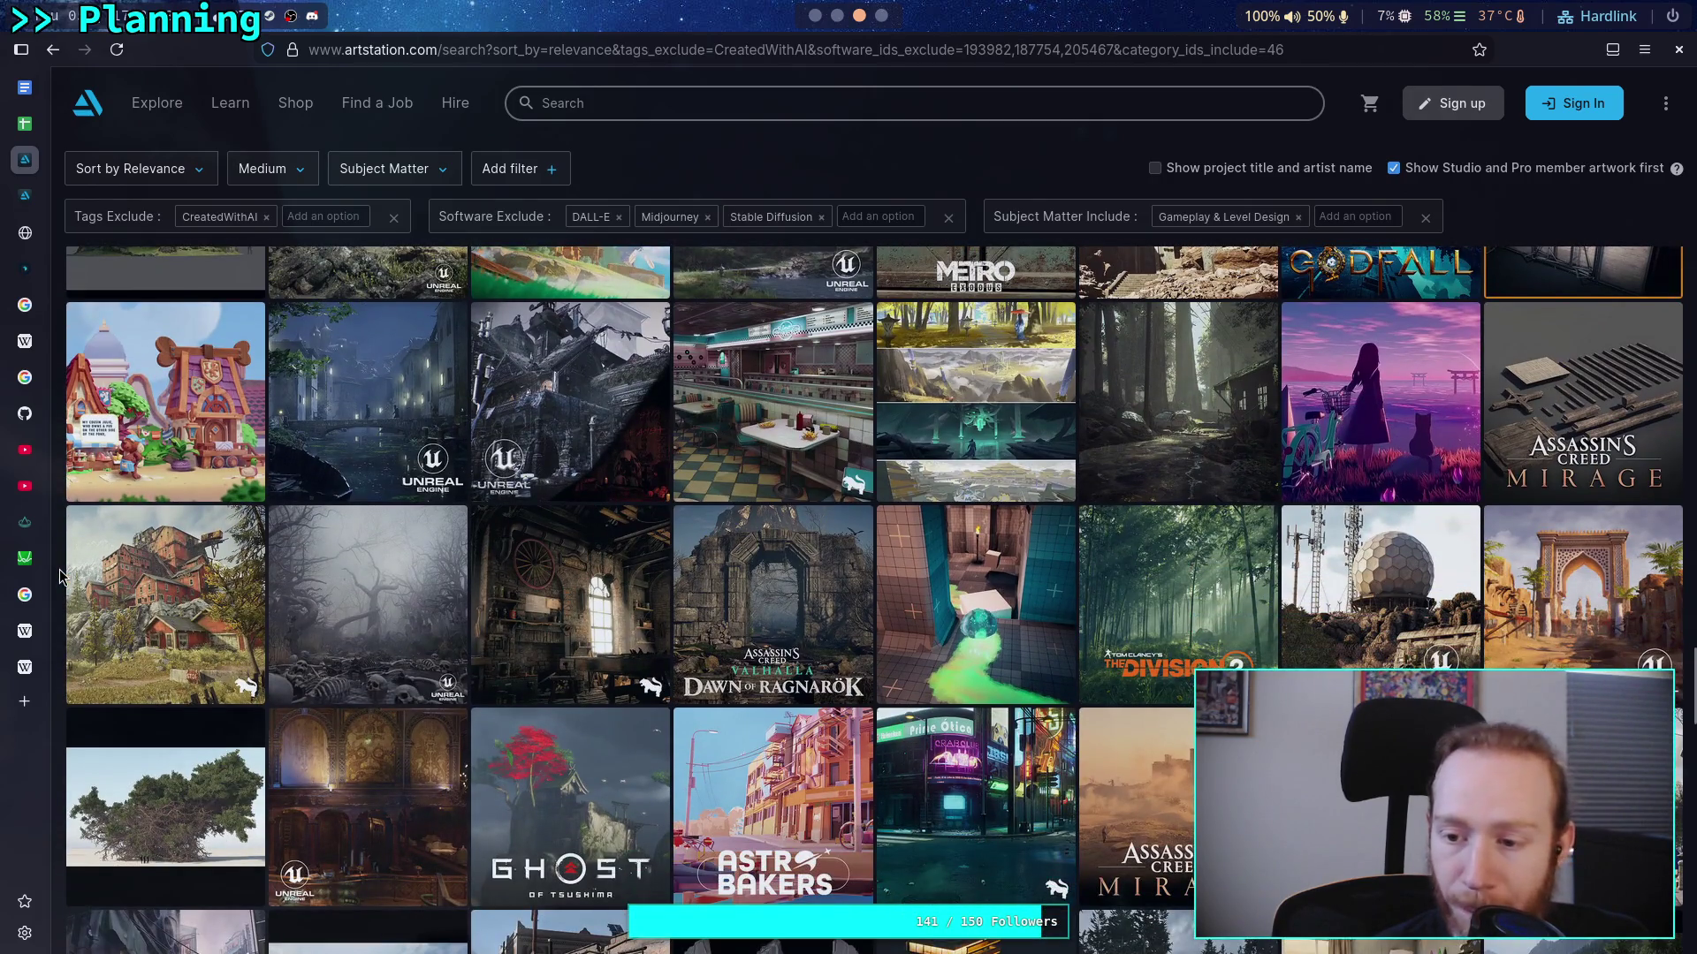
{"action": "scroll", "coordinate": [60, 577], "scroll_direction": "down", "scroll_amount": 1}
{"action": "scroll", "coordinate": [60, 576], "scroll_direction": "down", "scroll_amount": 1}
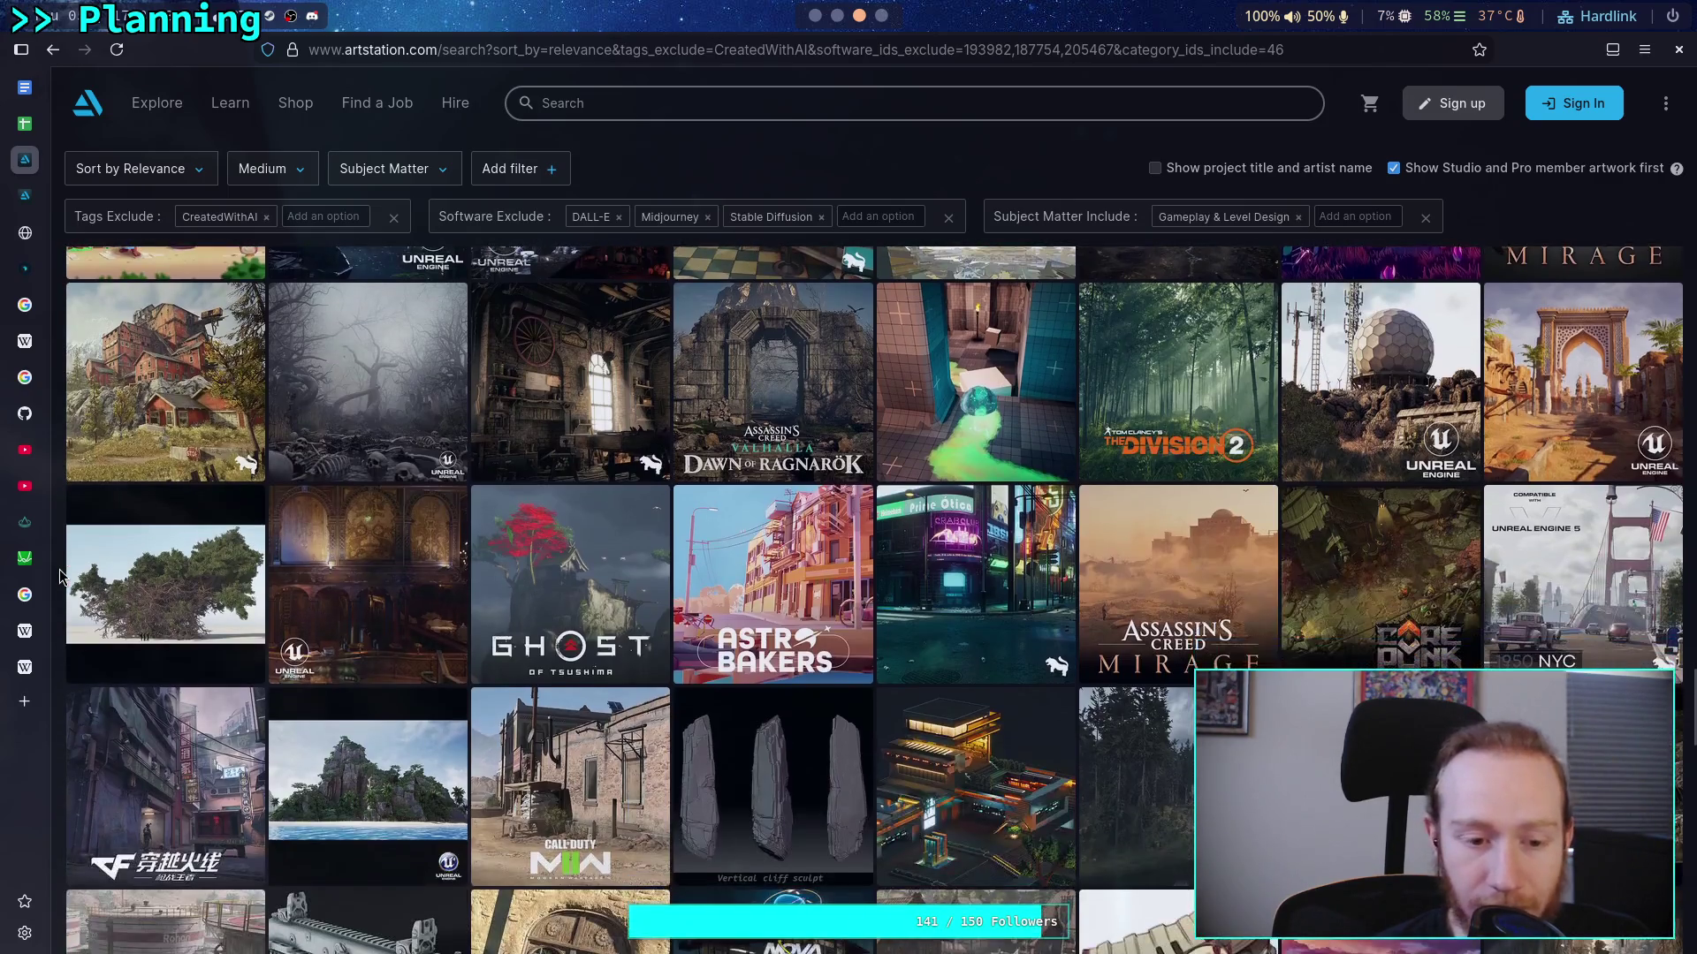
{"action": "scroll", "coordinate": [60, 576], "scroll_direction": "down", "scroll_amount": 3}
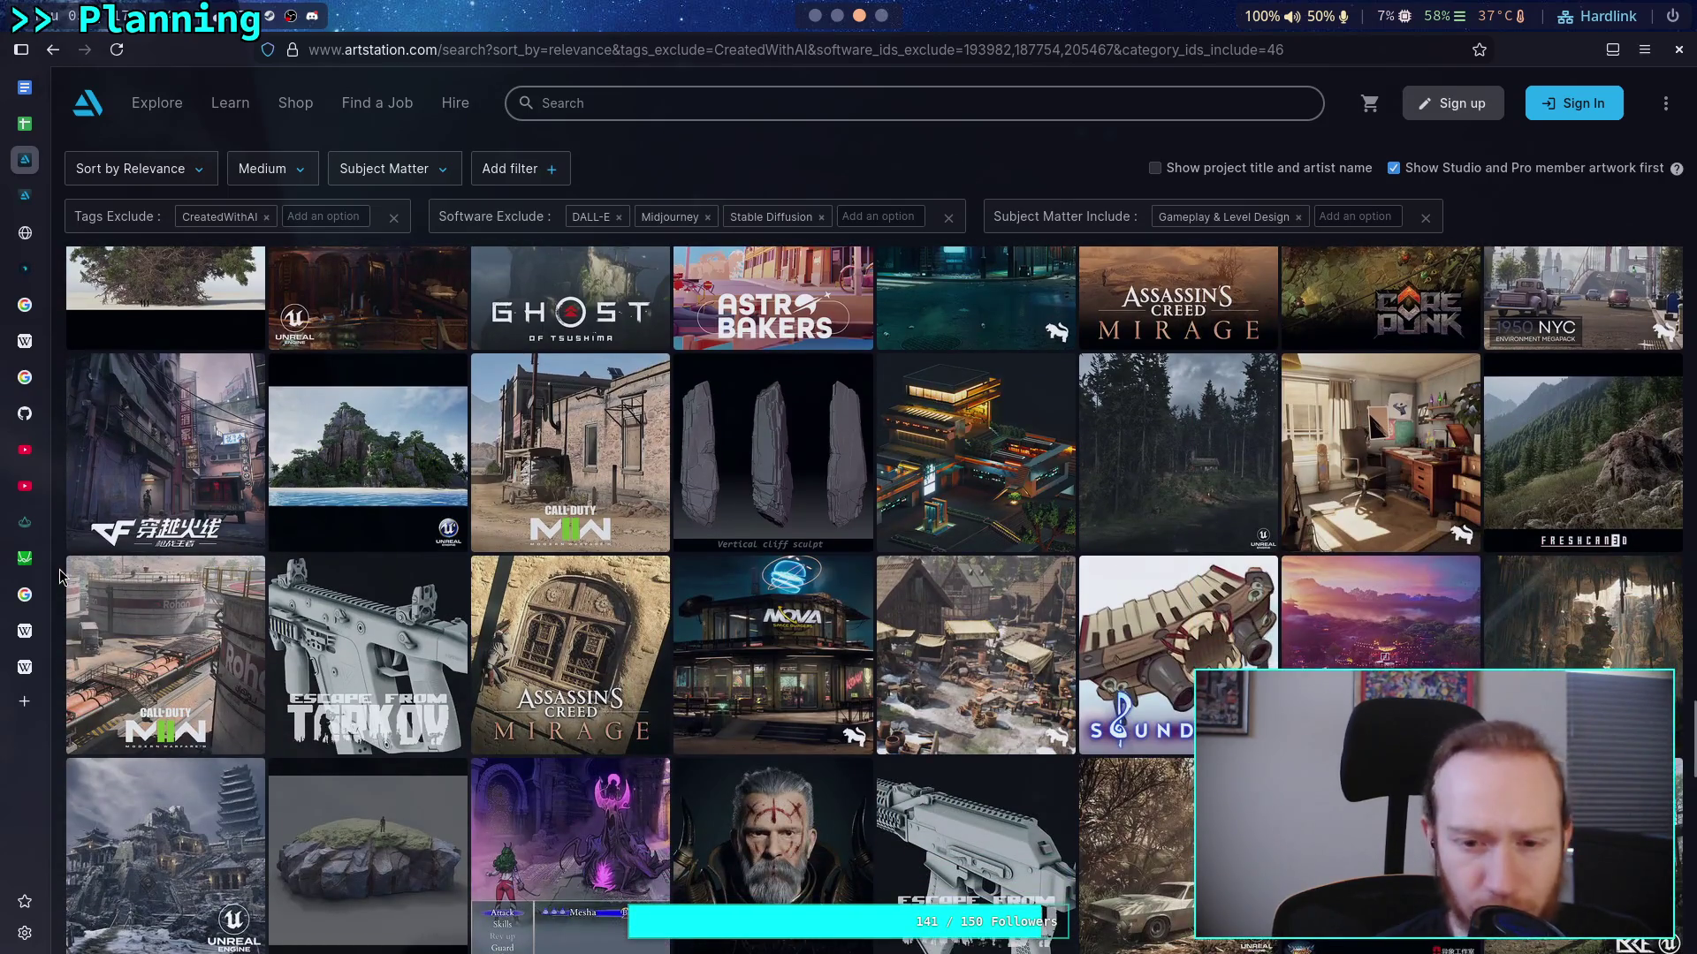
{"action": "scroll", "coordinate": [60, 576], "scroll_direction": "down", "scroll_amount": 1}
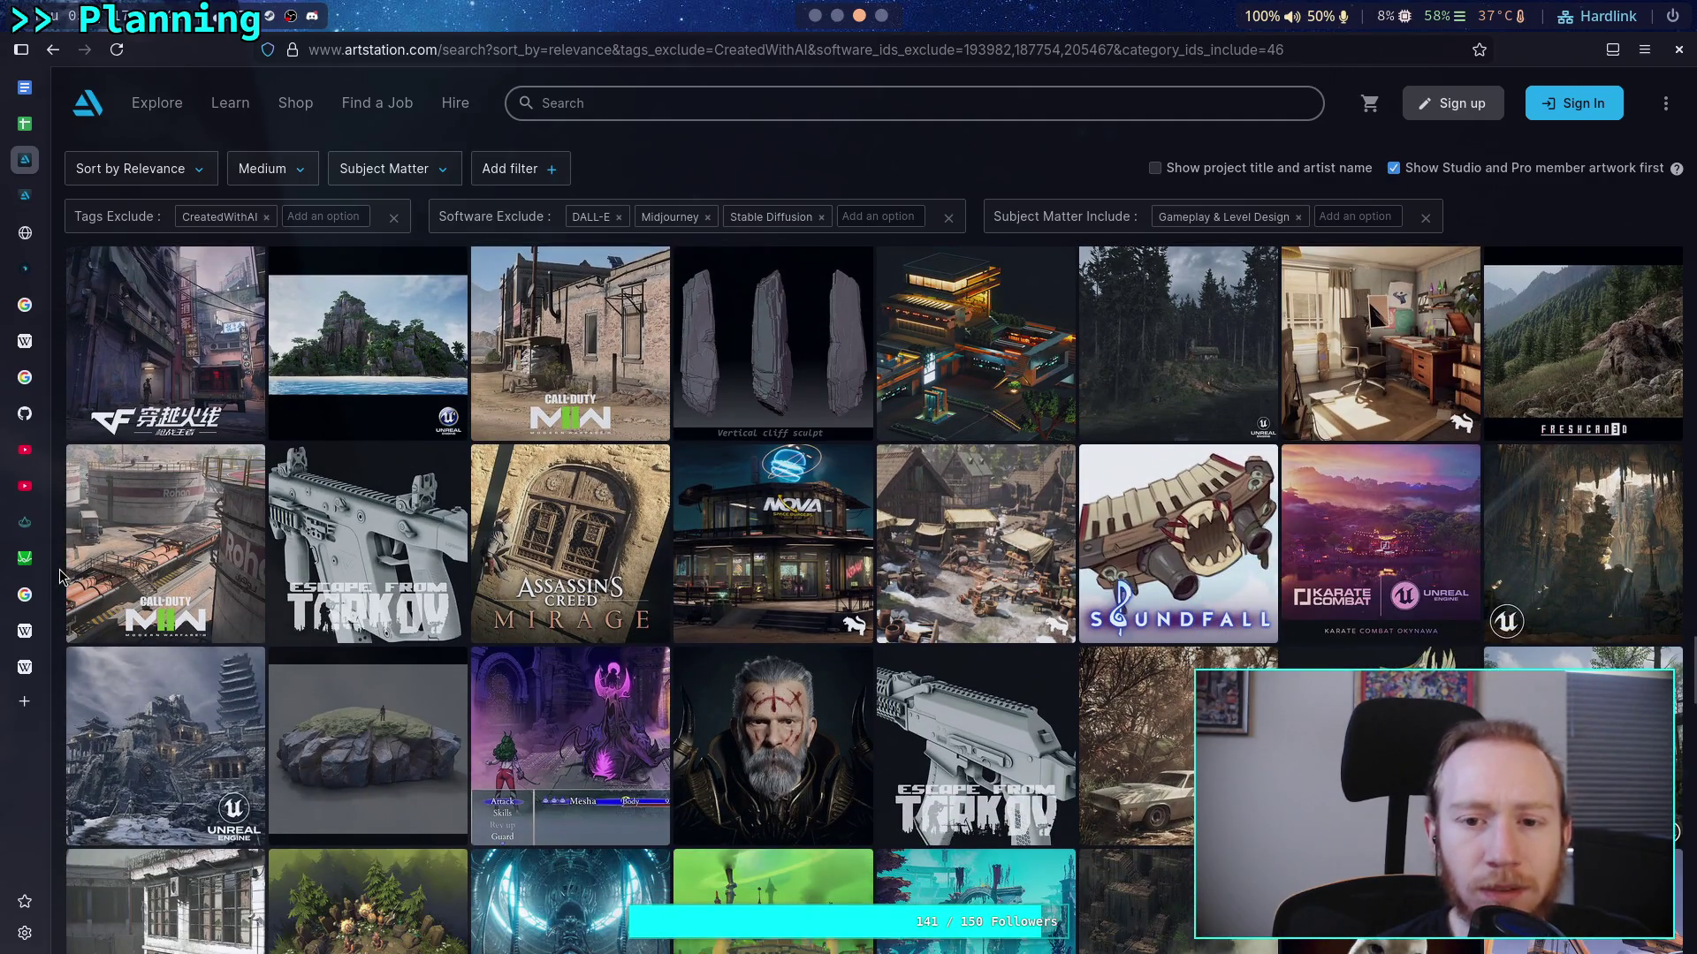
{"action": "scroll", "coordinate": [60, 576], "scroll_direction": "down", "scroll_amount": 2}
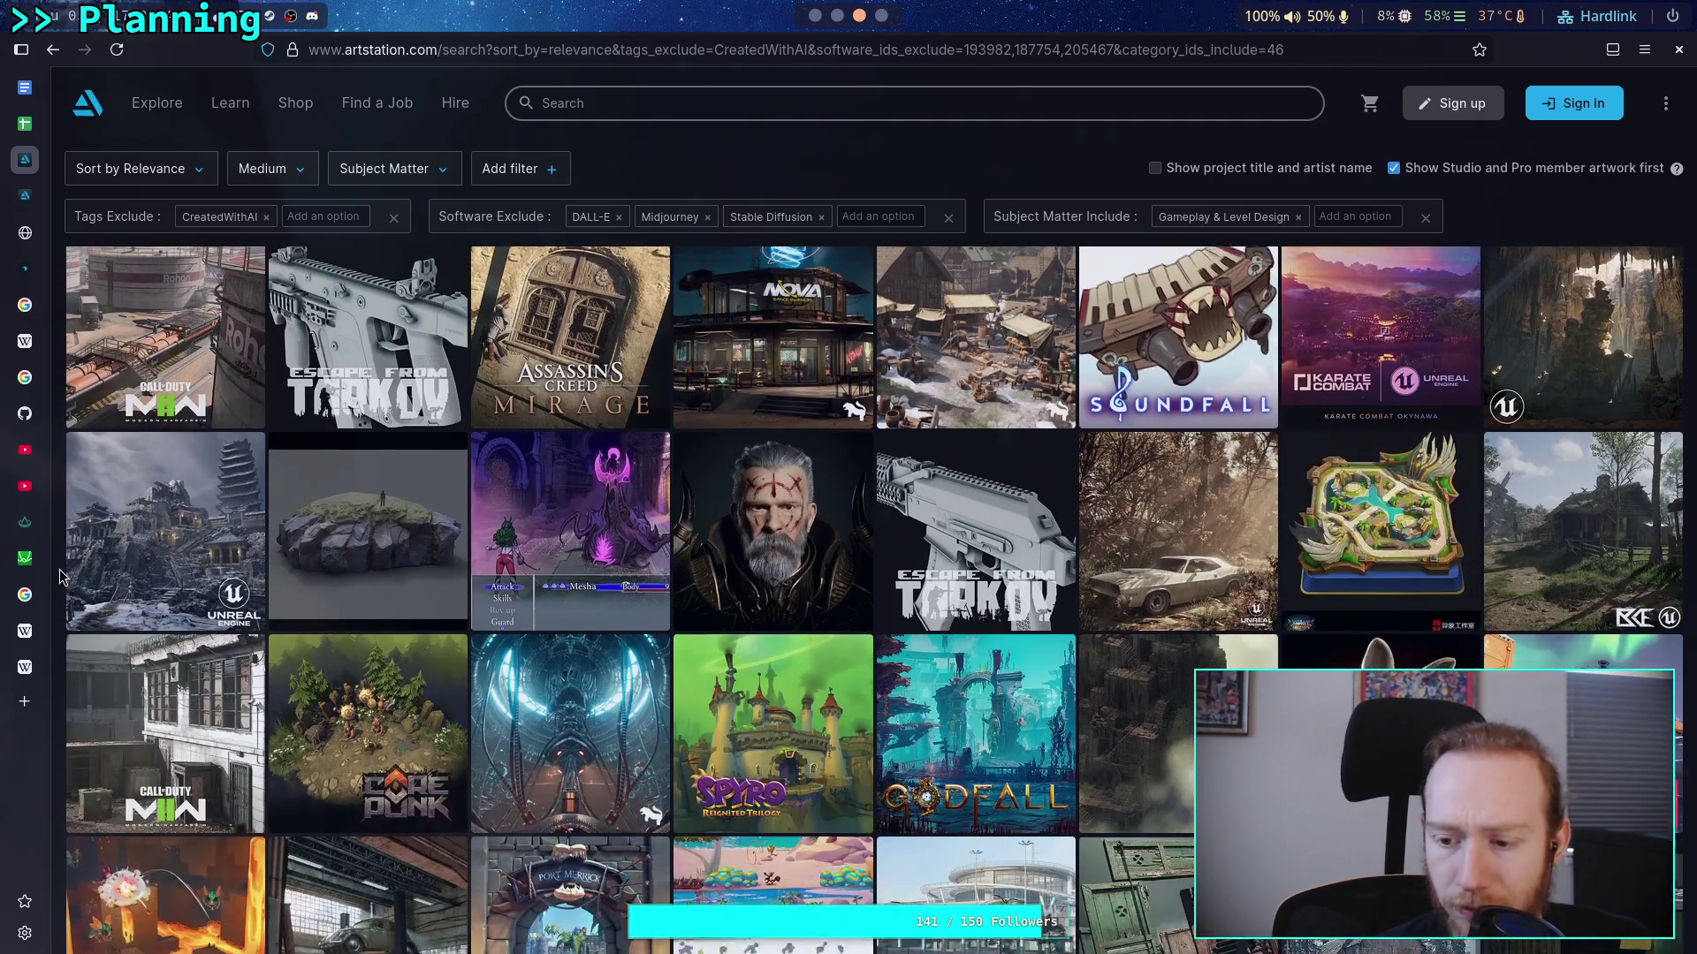
{"action": "scroll", "coordinate": [60, 577], "scroll_direction": "down", "scroll_amount": 1}
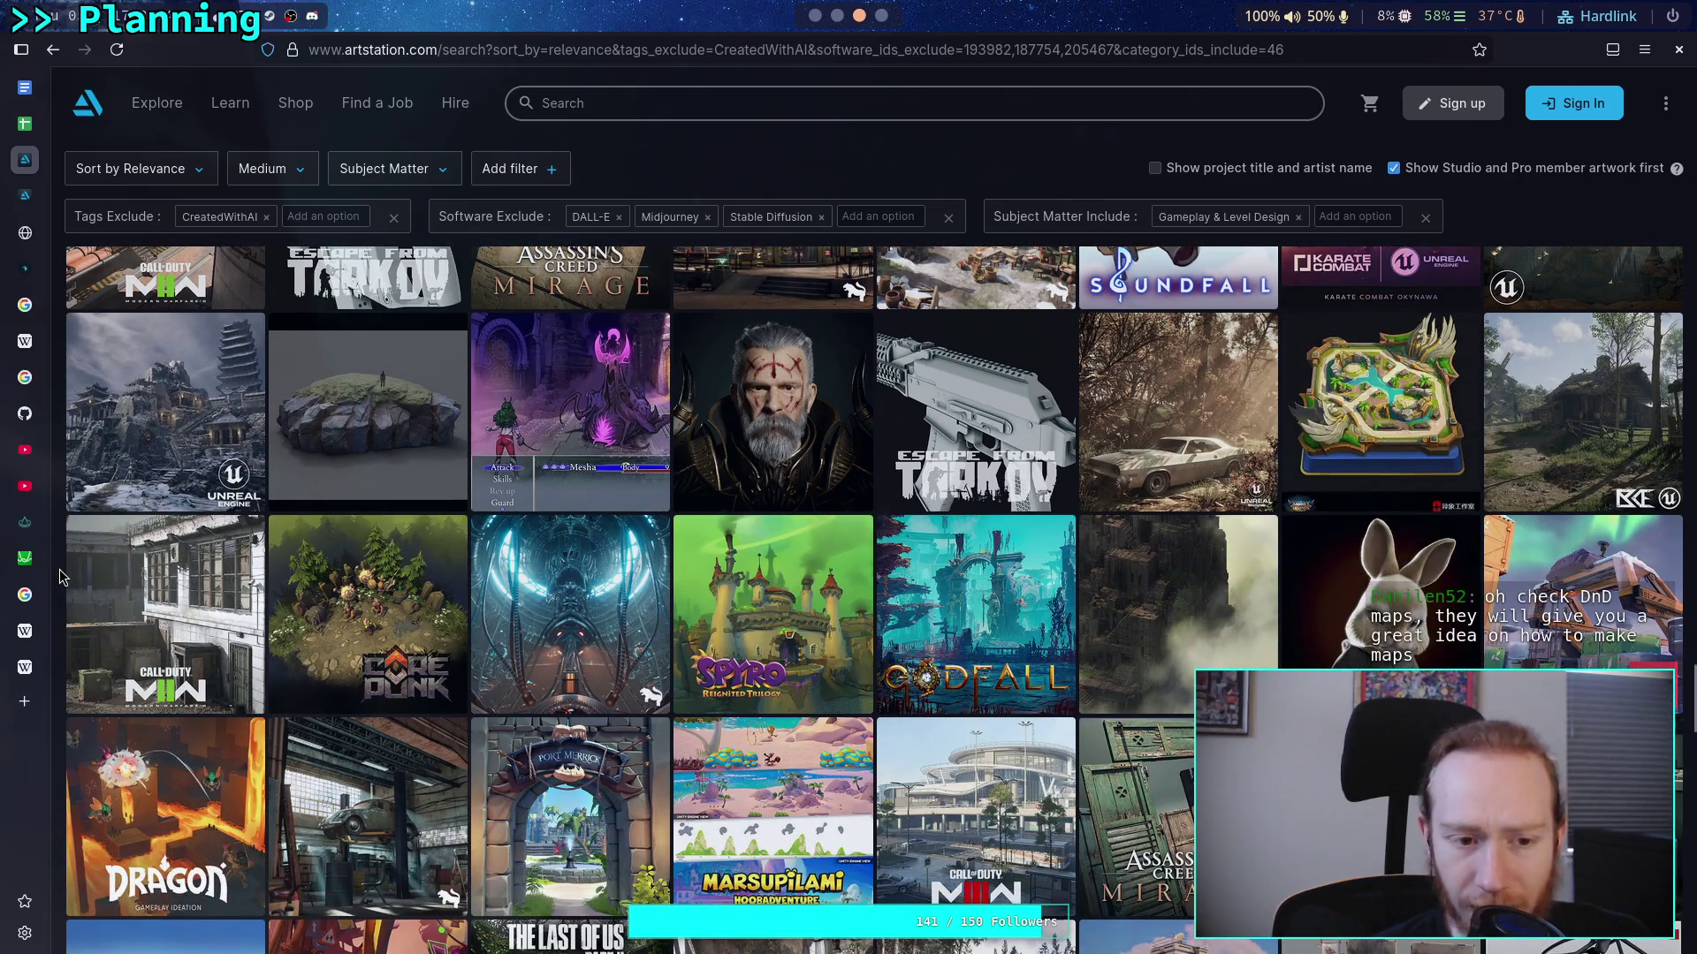
{"action": "scroll", "coordinate": [60, 576], "scroll_direction": "down", "scroll_amount": 3}
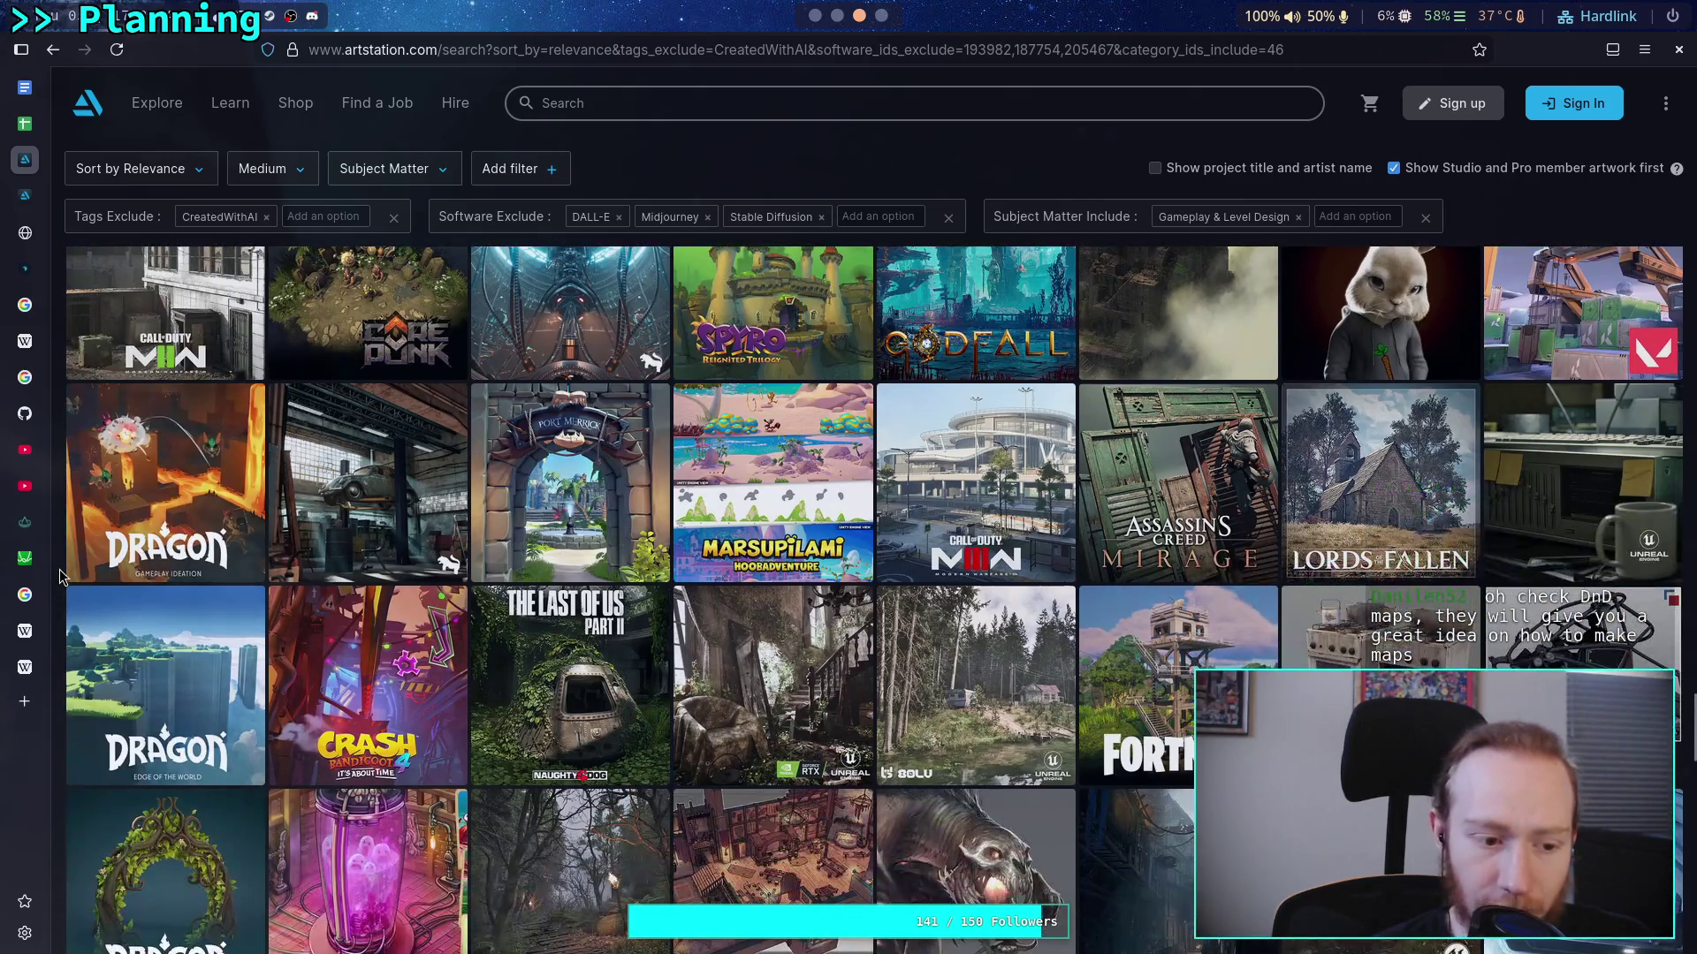
{"action": "scroll", "coordinate": [60, 576], "scroll_direction": "down", "scroll_amount": 4}
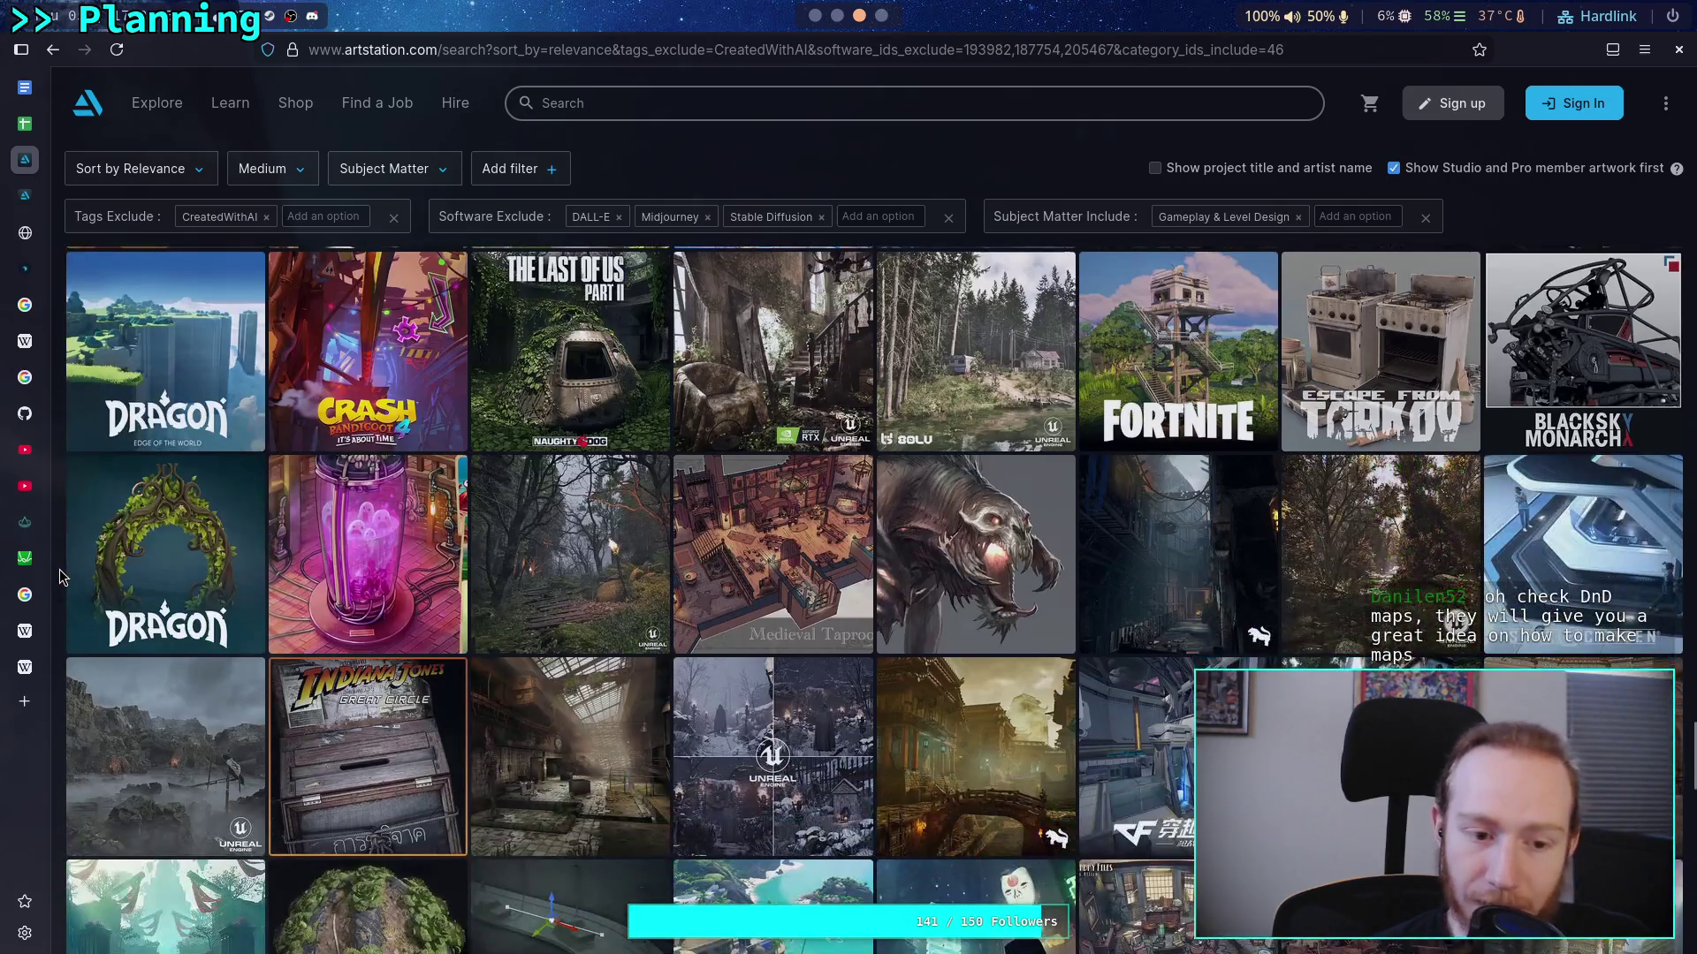
{"action": "scroll", "coordinate": [60, 576], "scroll_direction": "down", "scroll_amount": 2}
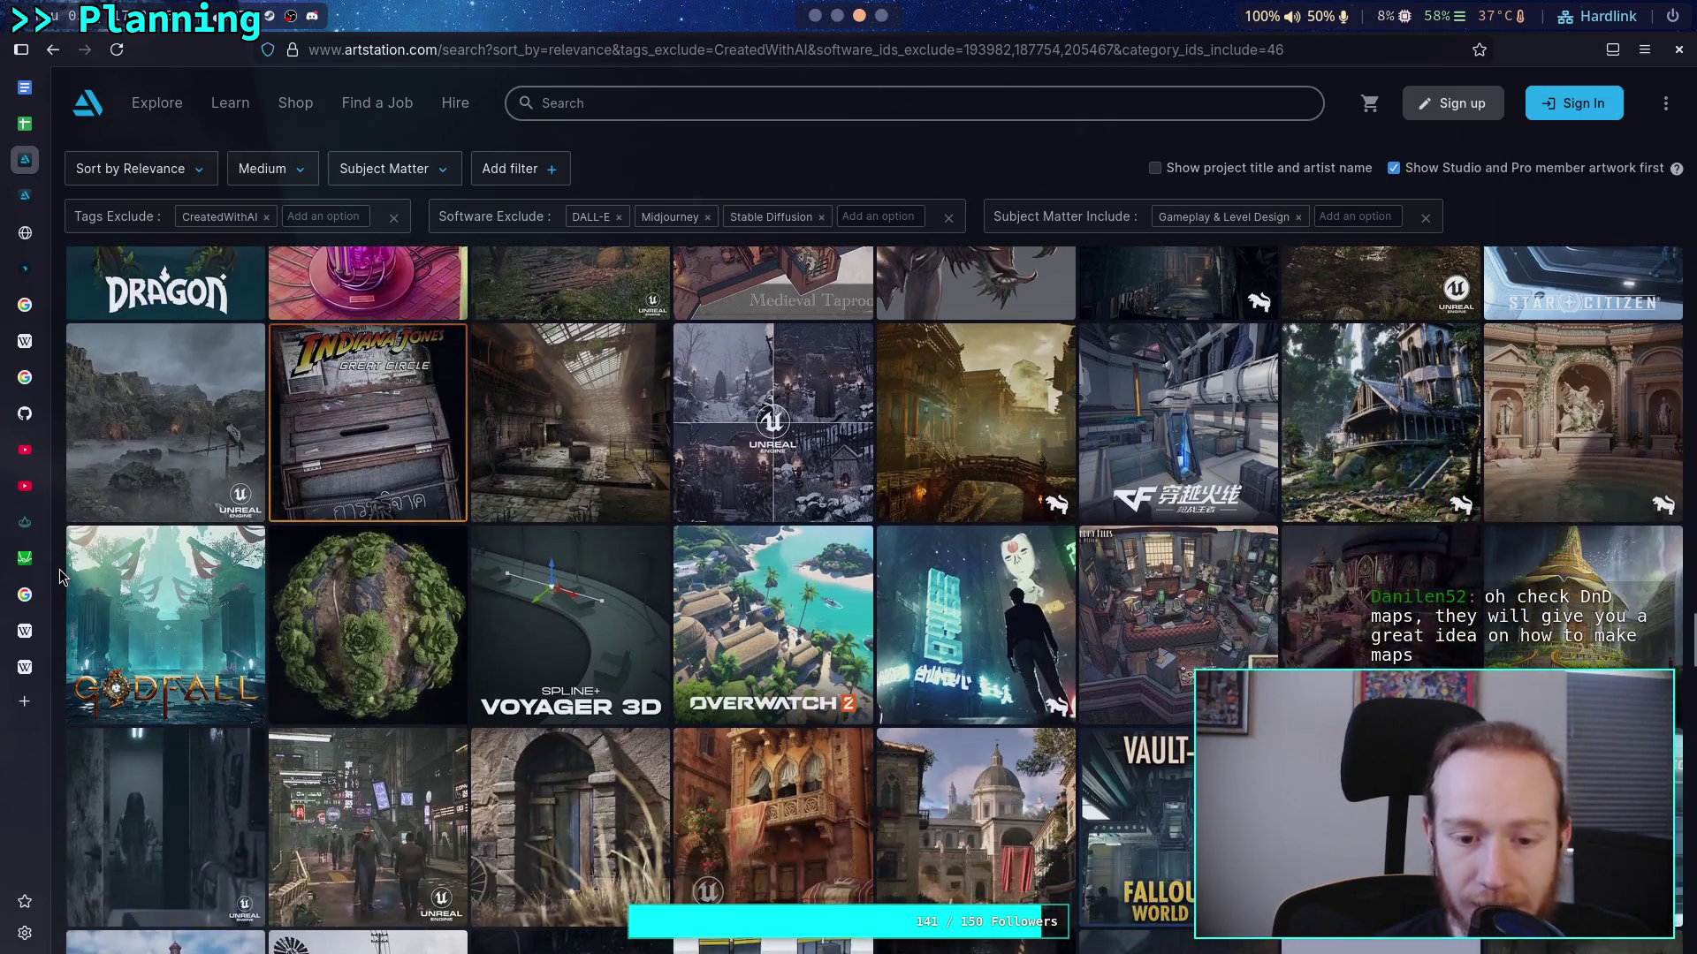
{"action": "scroll", "coordinate": [60, 576], "scroll_direction": "down", "scroll_amount": 1}
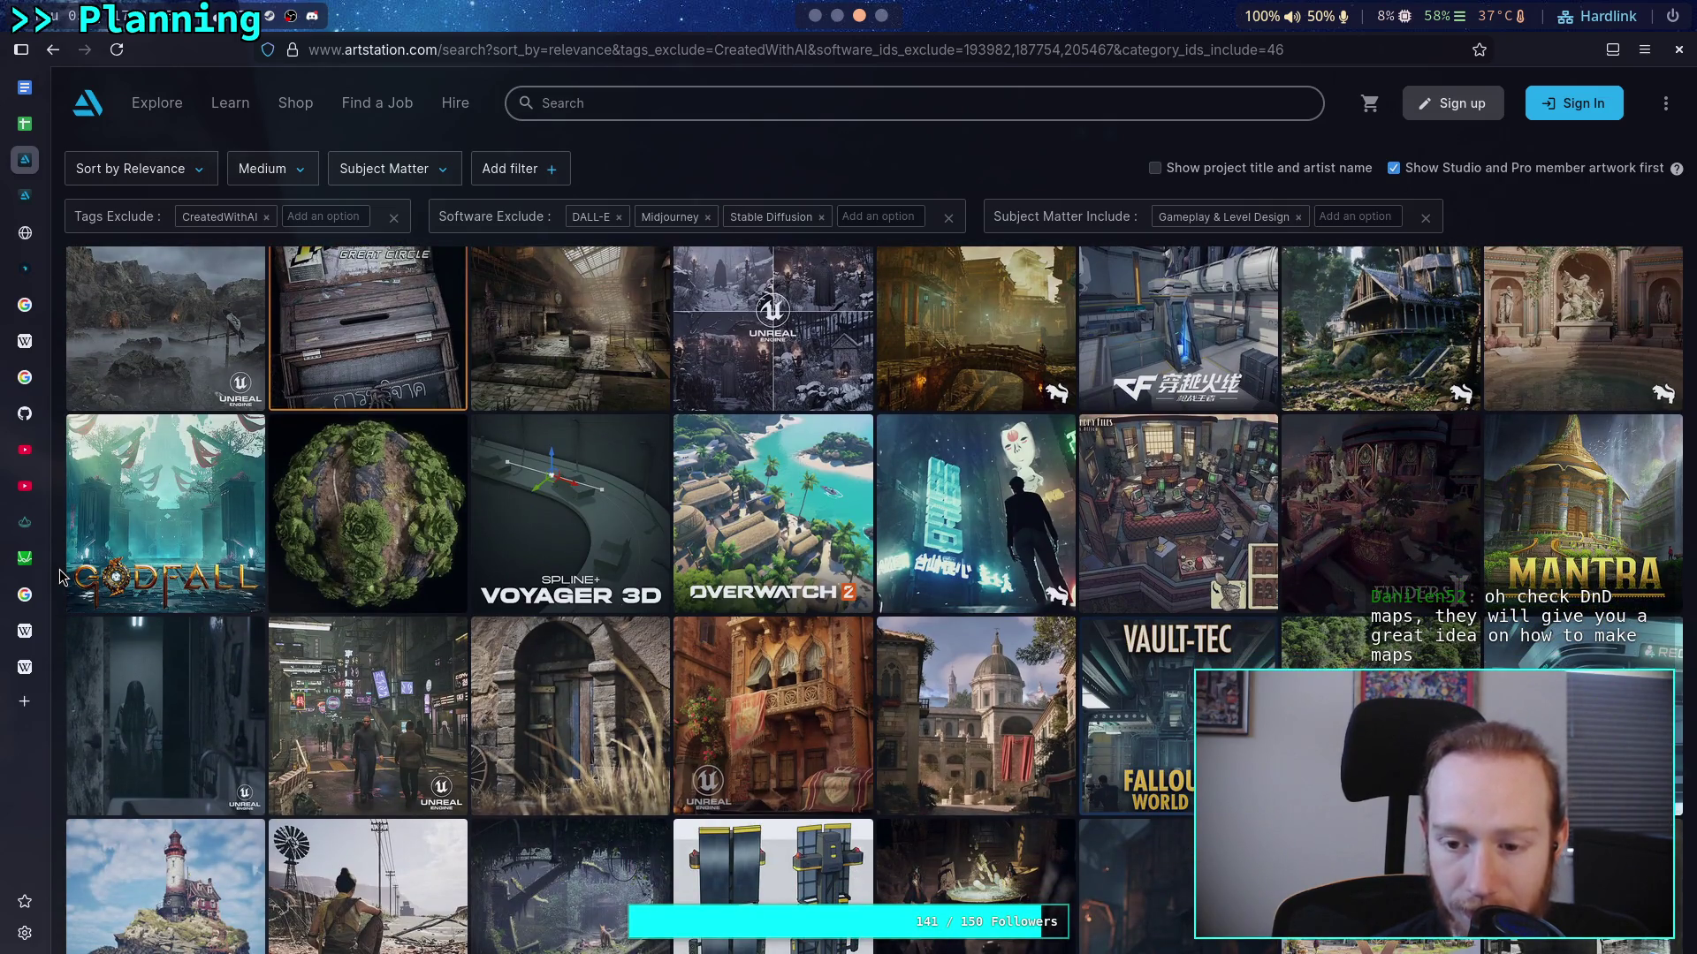
{"action": "scroll", "coordinate": [60, 576], "scroll_direction": "down", "scroll_amount": 1}
{"action": "scroll", "coordinate": [60, 576], "scroll_direction": "down", "scroll_amount": 1}
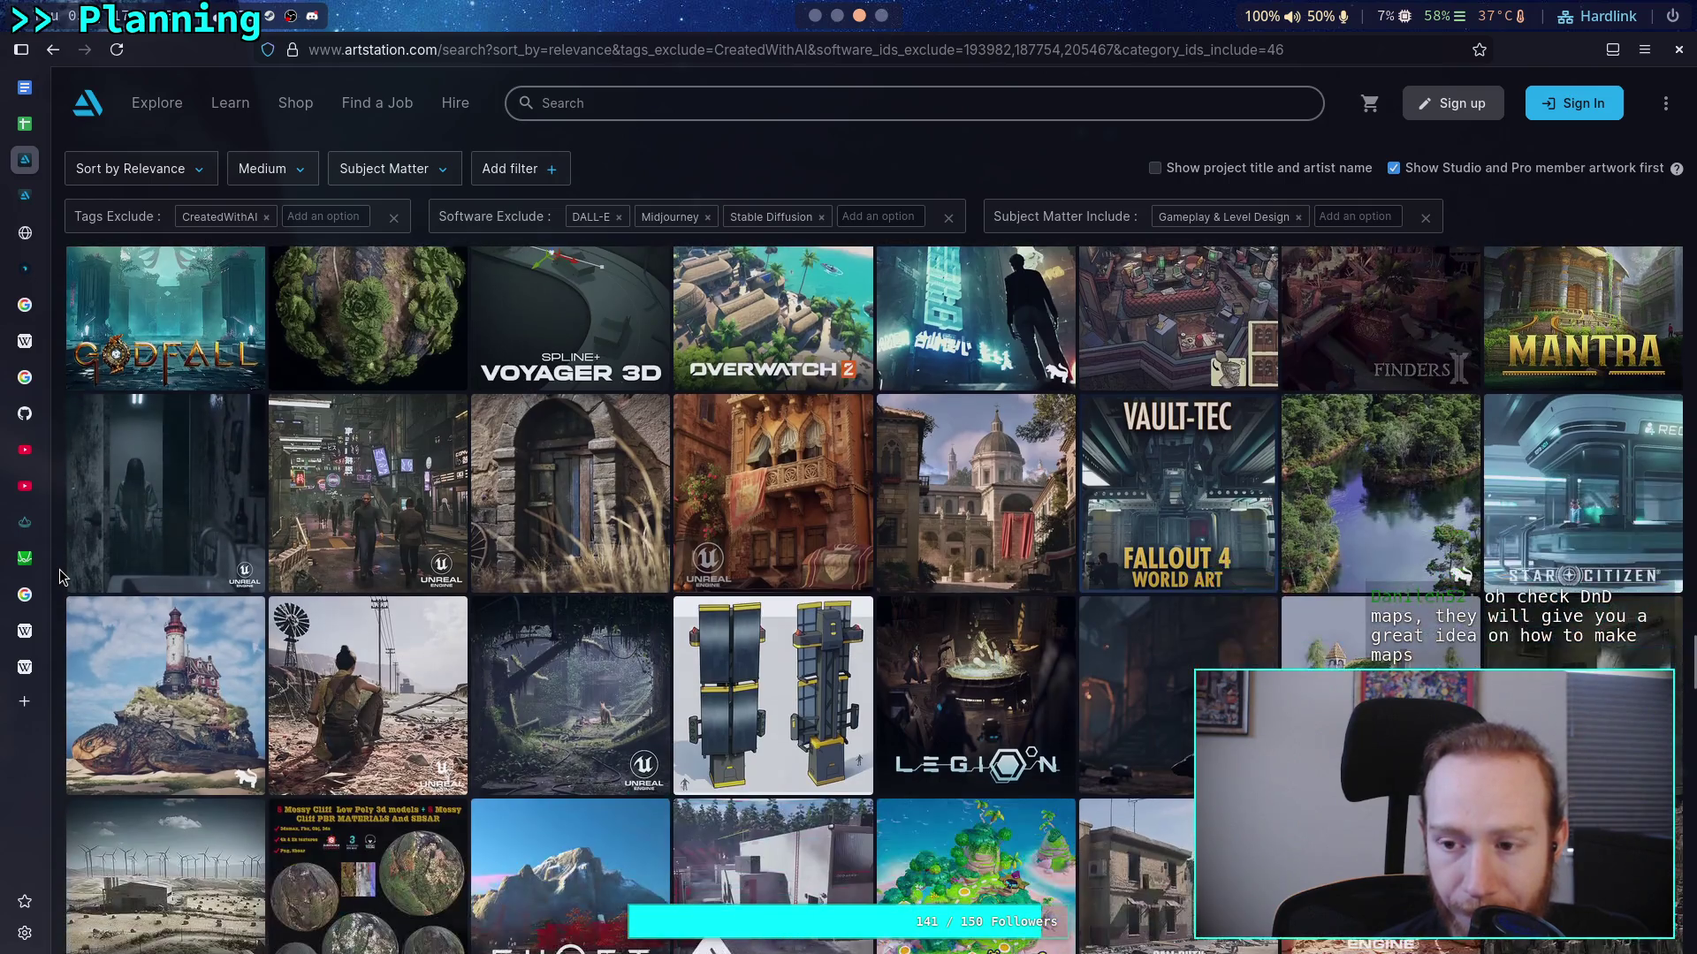
{"action": "left_click", "coordinate": [1177, 525]}
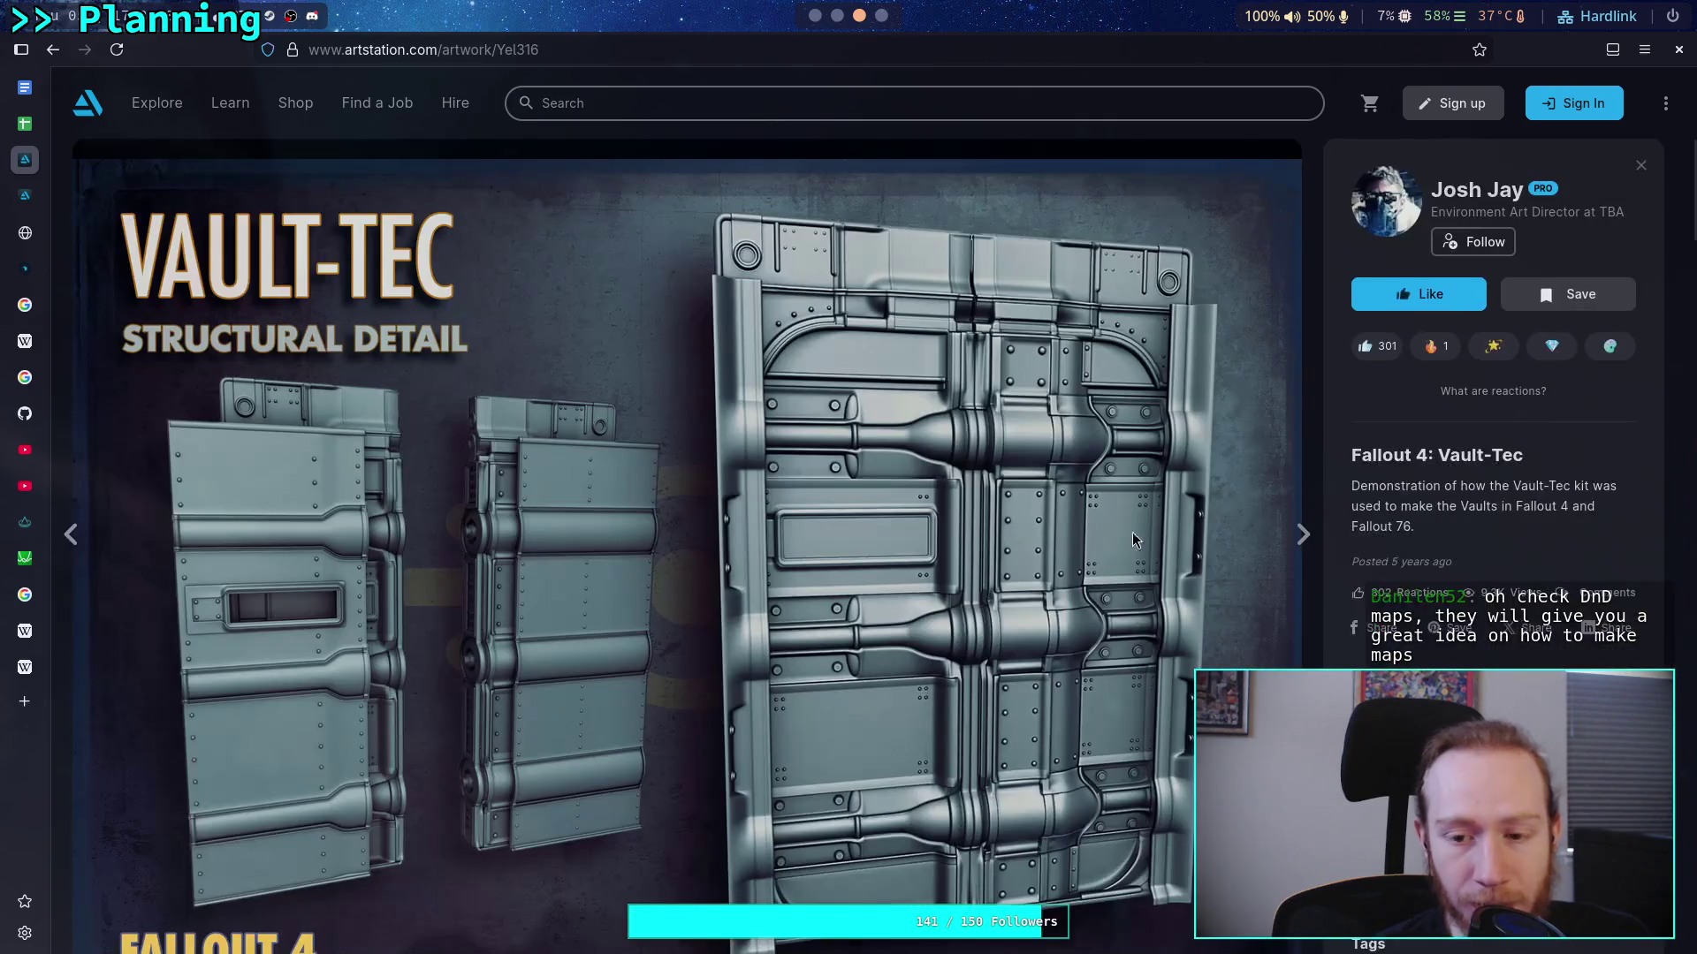
{"action": "scroll", "coordinate": [836, 537], "scroll_direction": "down", "scroll_amount": 4}
{"action": "scroll", "coordinate": [836, 537], "scroll_direction": "down", "scroll_amount": 15}
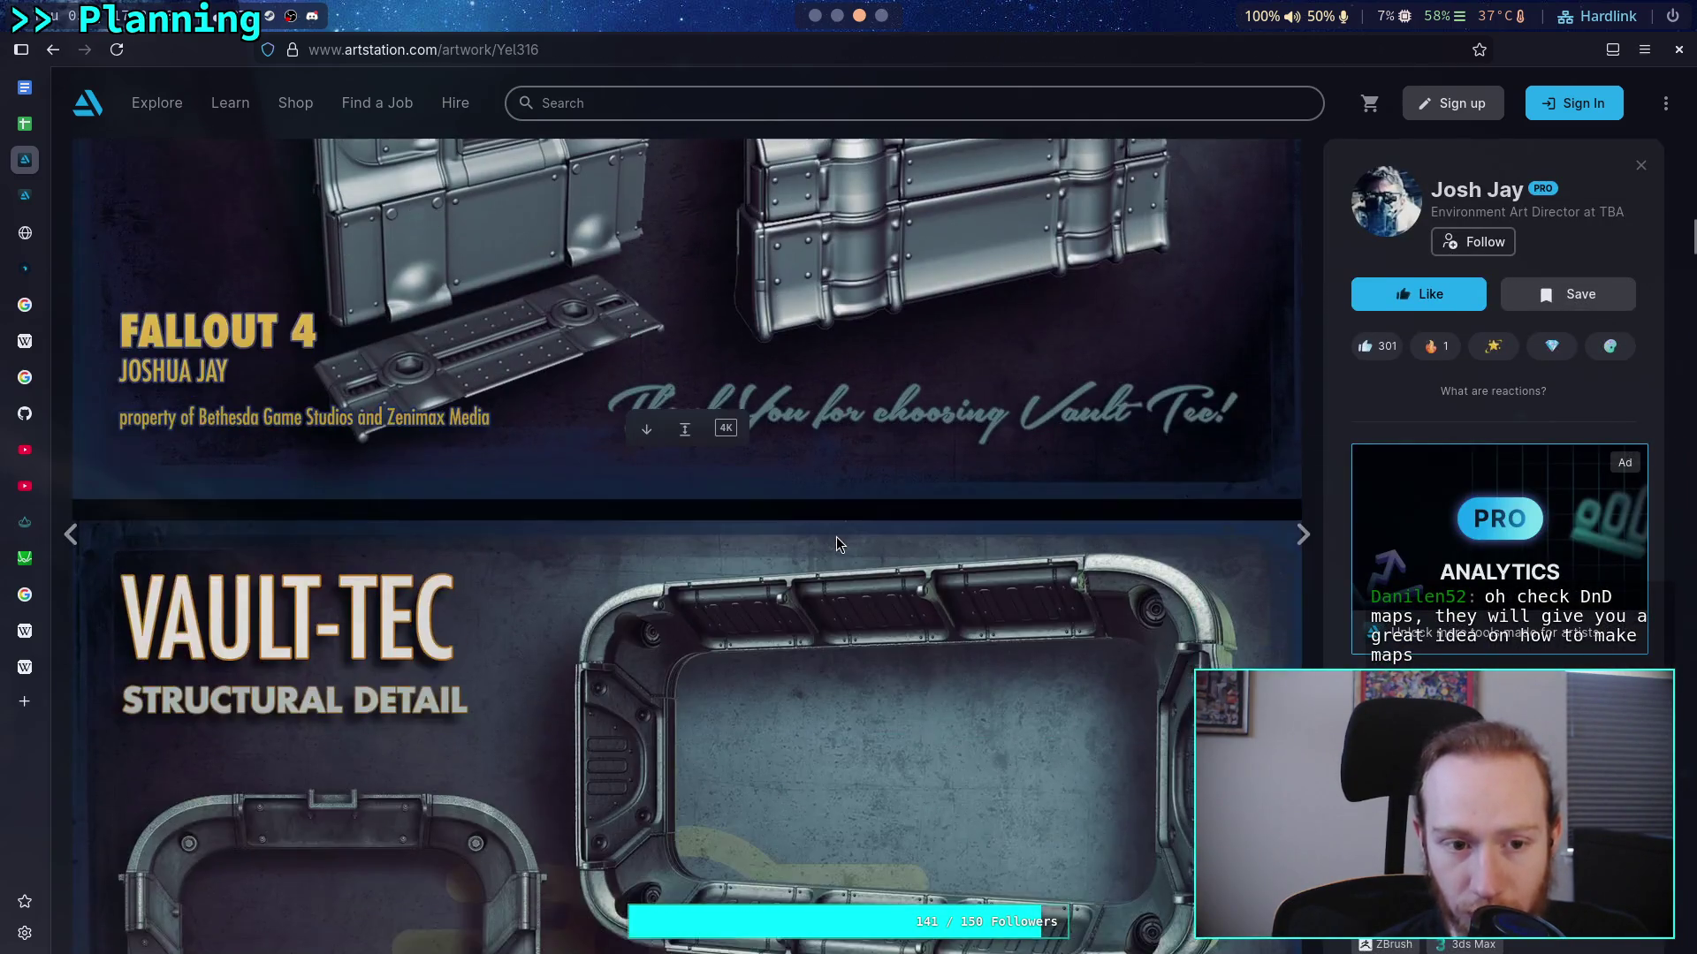
{"action": "scroll", "coordinate": [835, 537], "scroll_direction": "down", "scroll_amount": 20}
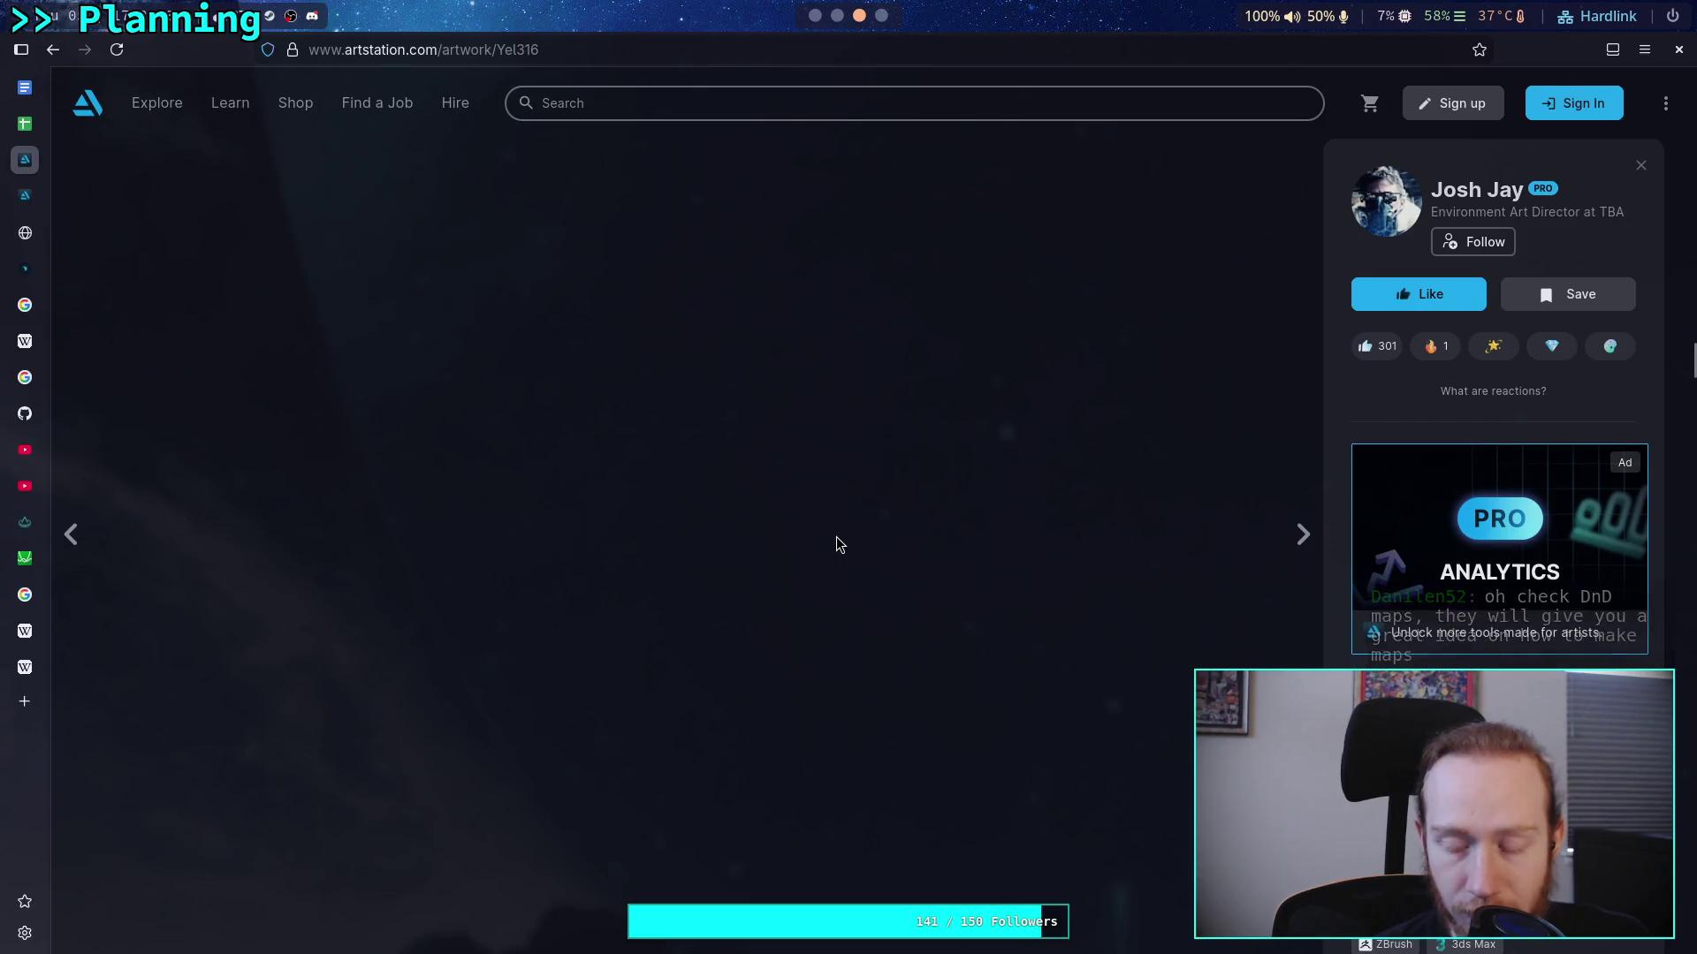
{"action": "scroll", "coordinate": [836, 538], "scroll_direction": "down", "scroll_amount": 20}
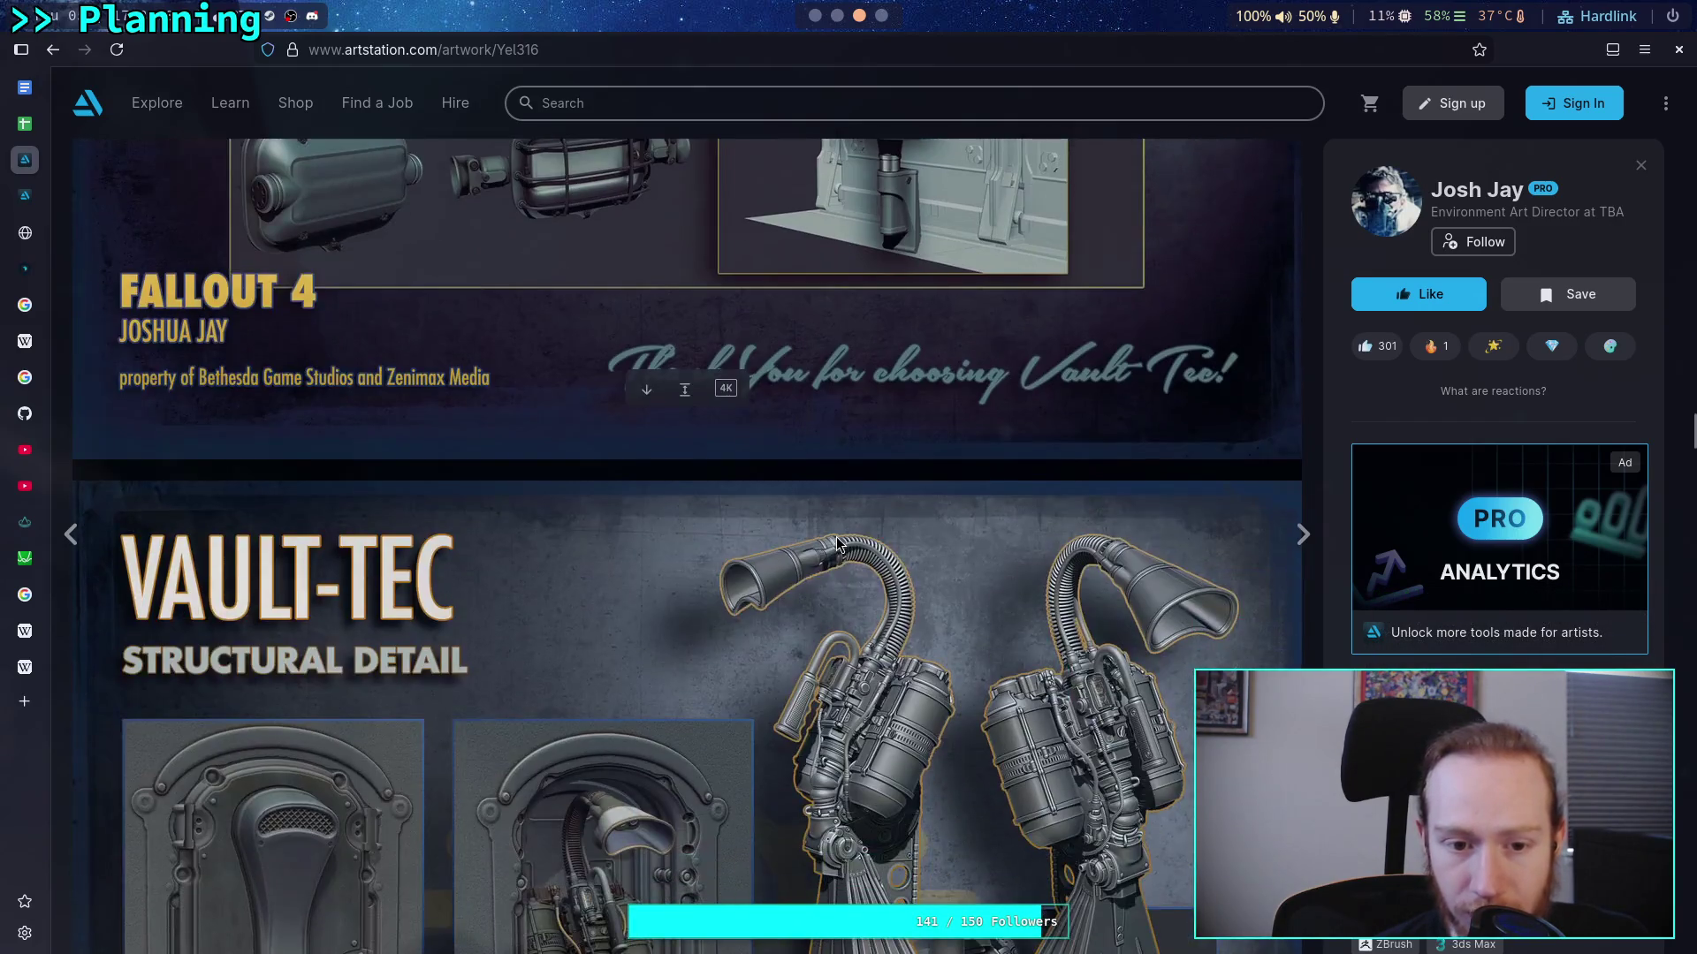
{"action": "scroll", "coordinate": [836, 537], "scroll_direction": "down", "scroll_amount": 20}
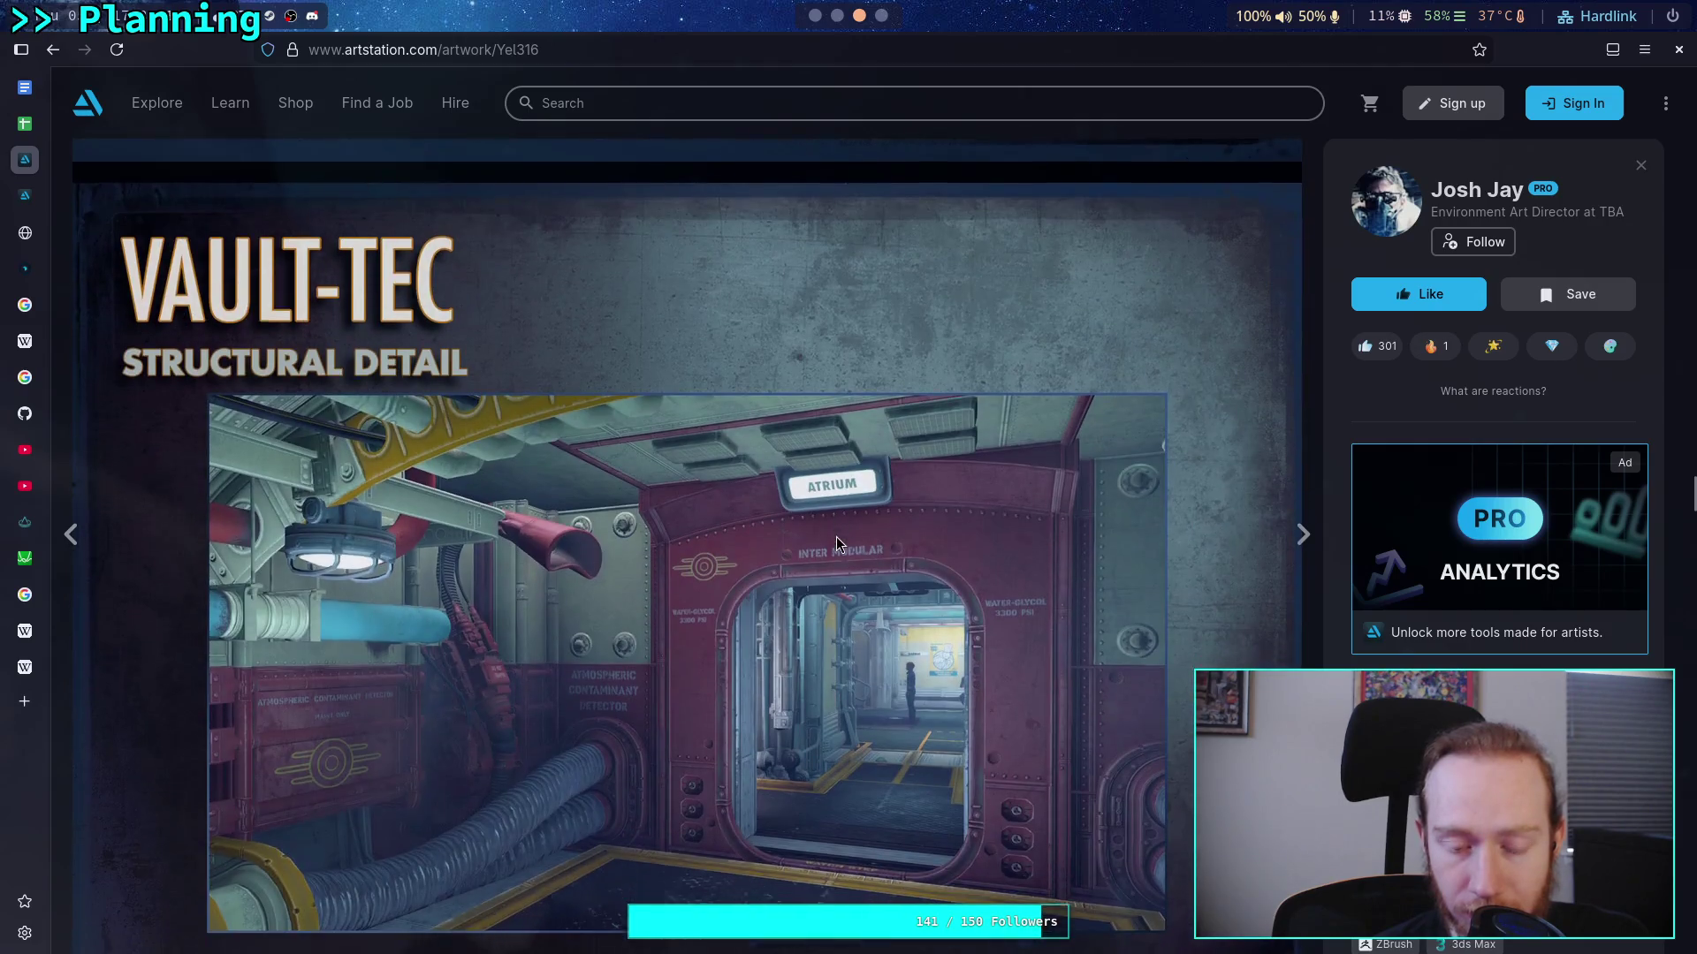
{"action": "scroll", "coordinate": [836, 542], "scroll_direction": "down", "scroll_amount": 5}
{"action": "scroll", "coordinate": [836, 543], "scroll_direction": "down", "scroll_amount": 2}
{"action": "scroll", "coordinate": [836, 537], "scroll_direction": "down", "scroll_amount": 15}
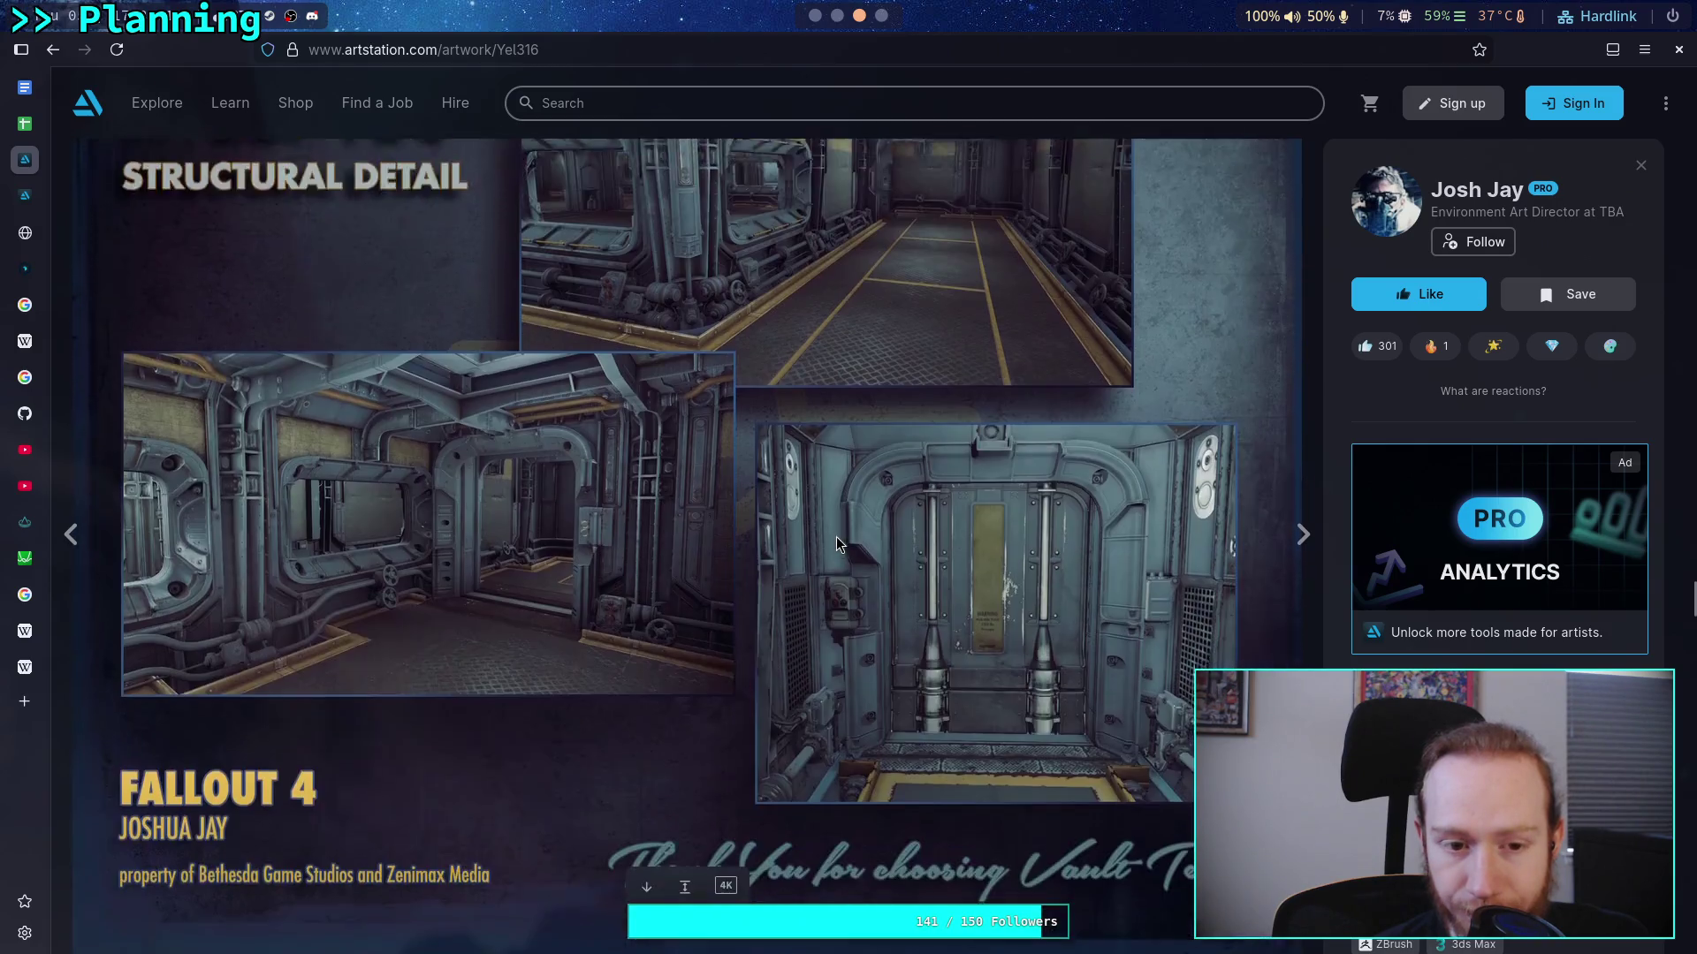
{"action": "scroll", "coordinate": [836, 537], "scroll_direction": "down", "scroll_amount": 15}
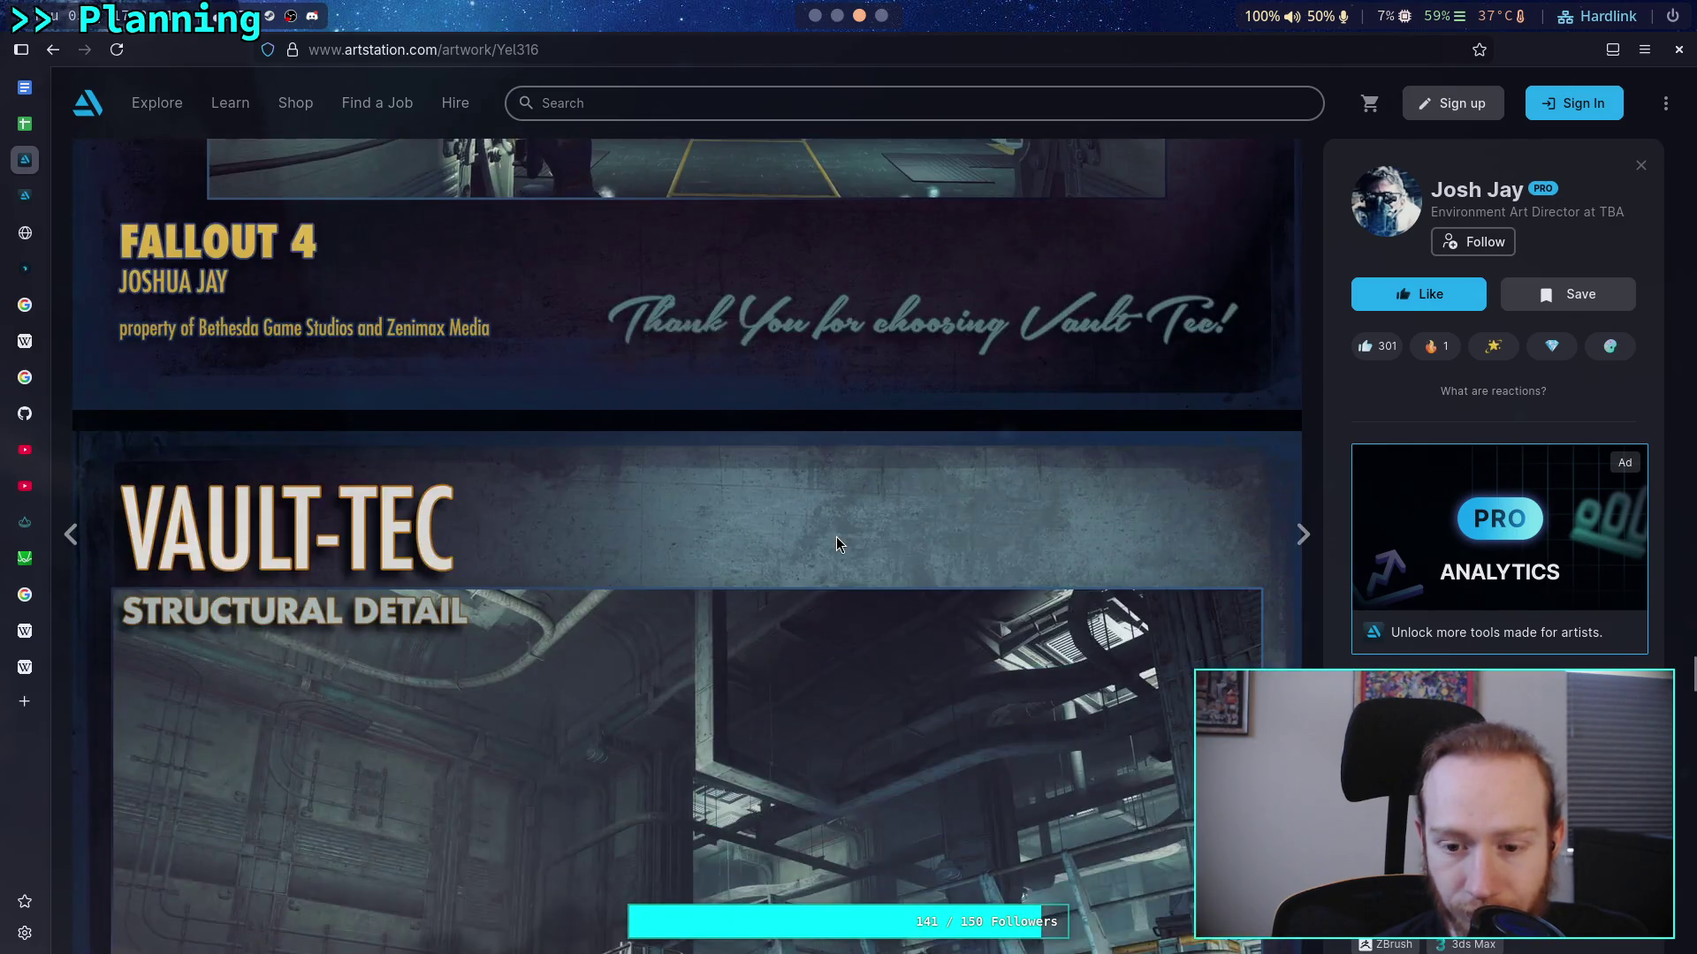
{"action": "scroll", "coordinate": [836, 537], "scroll_direction": "down", "scroll_amount": 15}
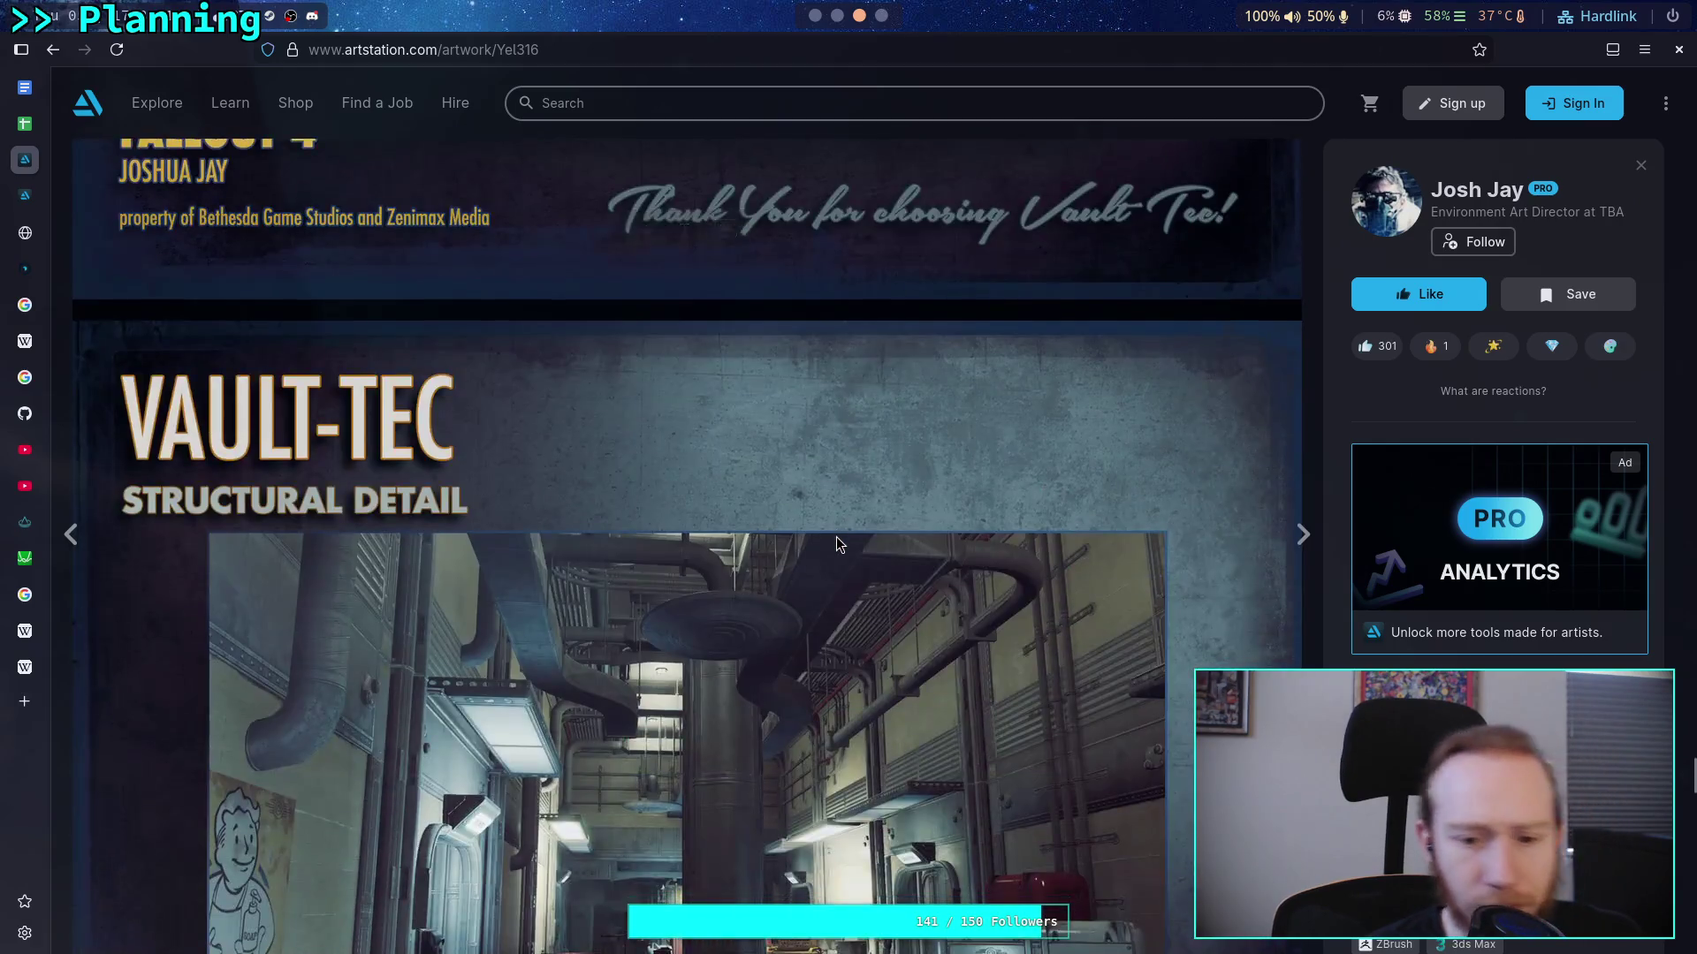
{"action": "scroll", "coordinate": [774, 478], "scroll_direction": "down", "scroll_amount": 15}
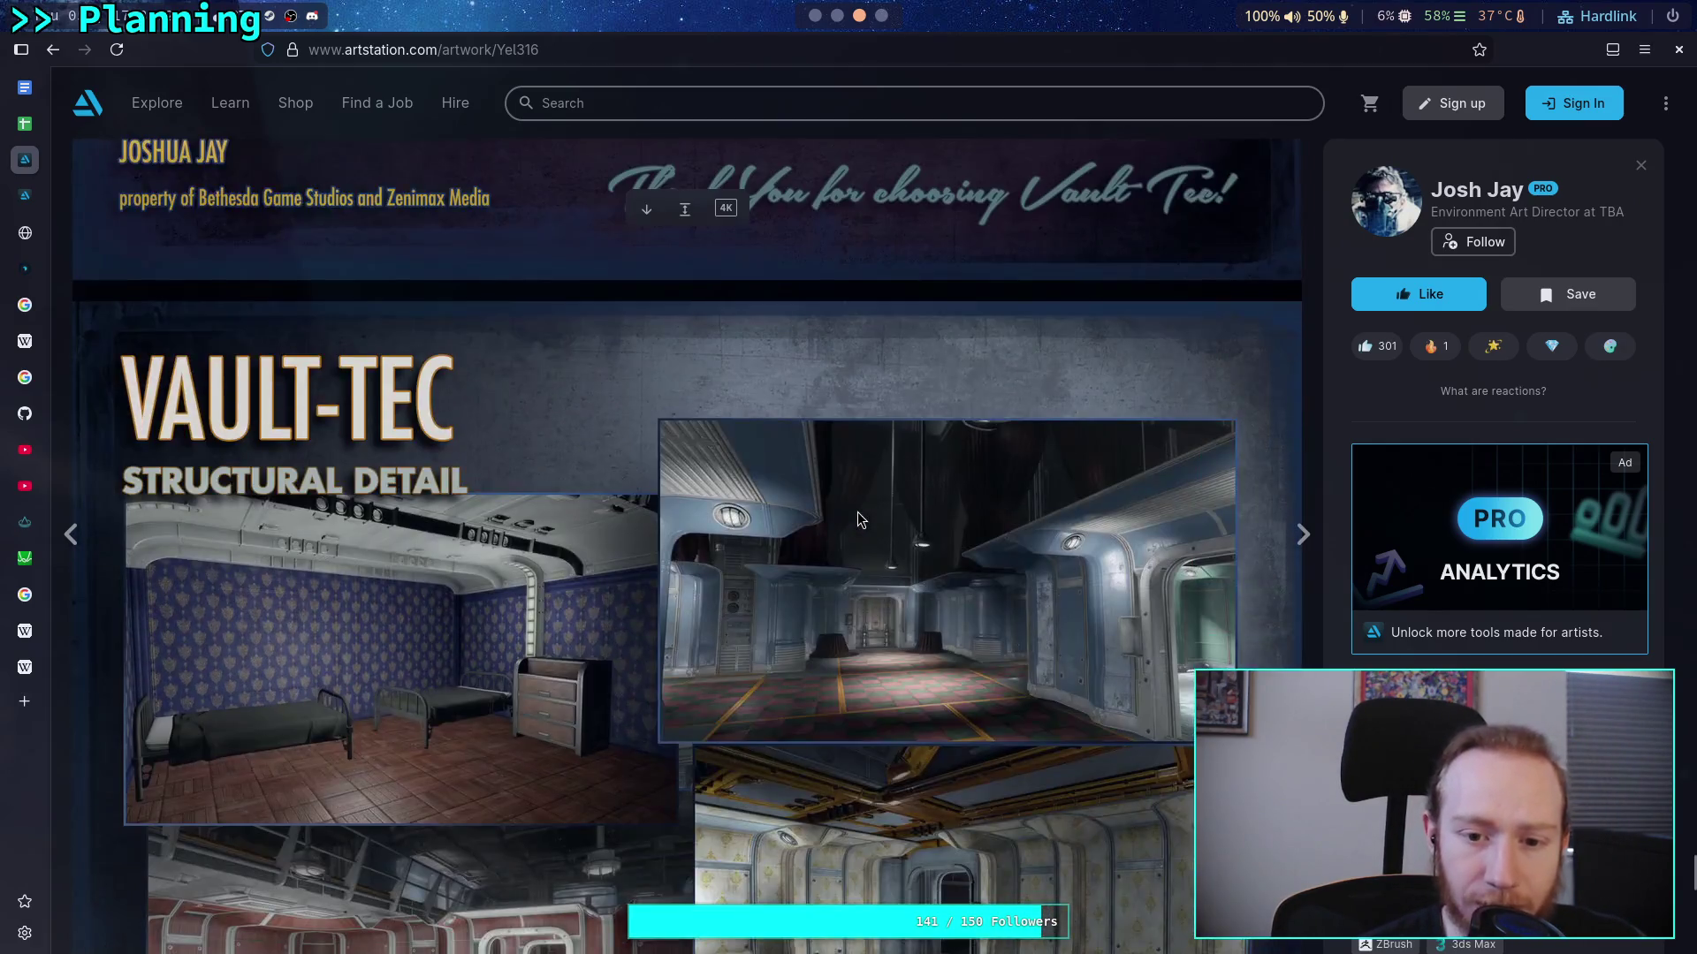
{"action": "scroll", "coordinate": [861, 510], "scroll_direction": "down", "scroll_amount": 10}
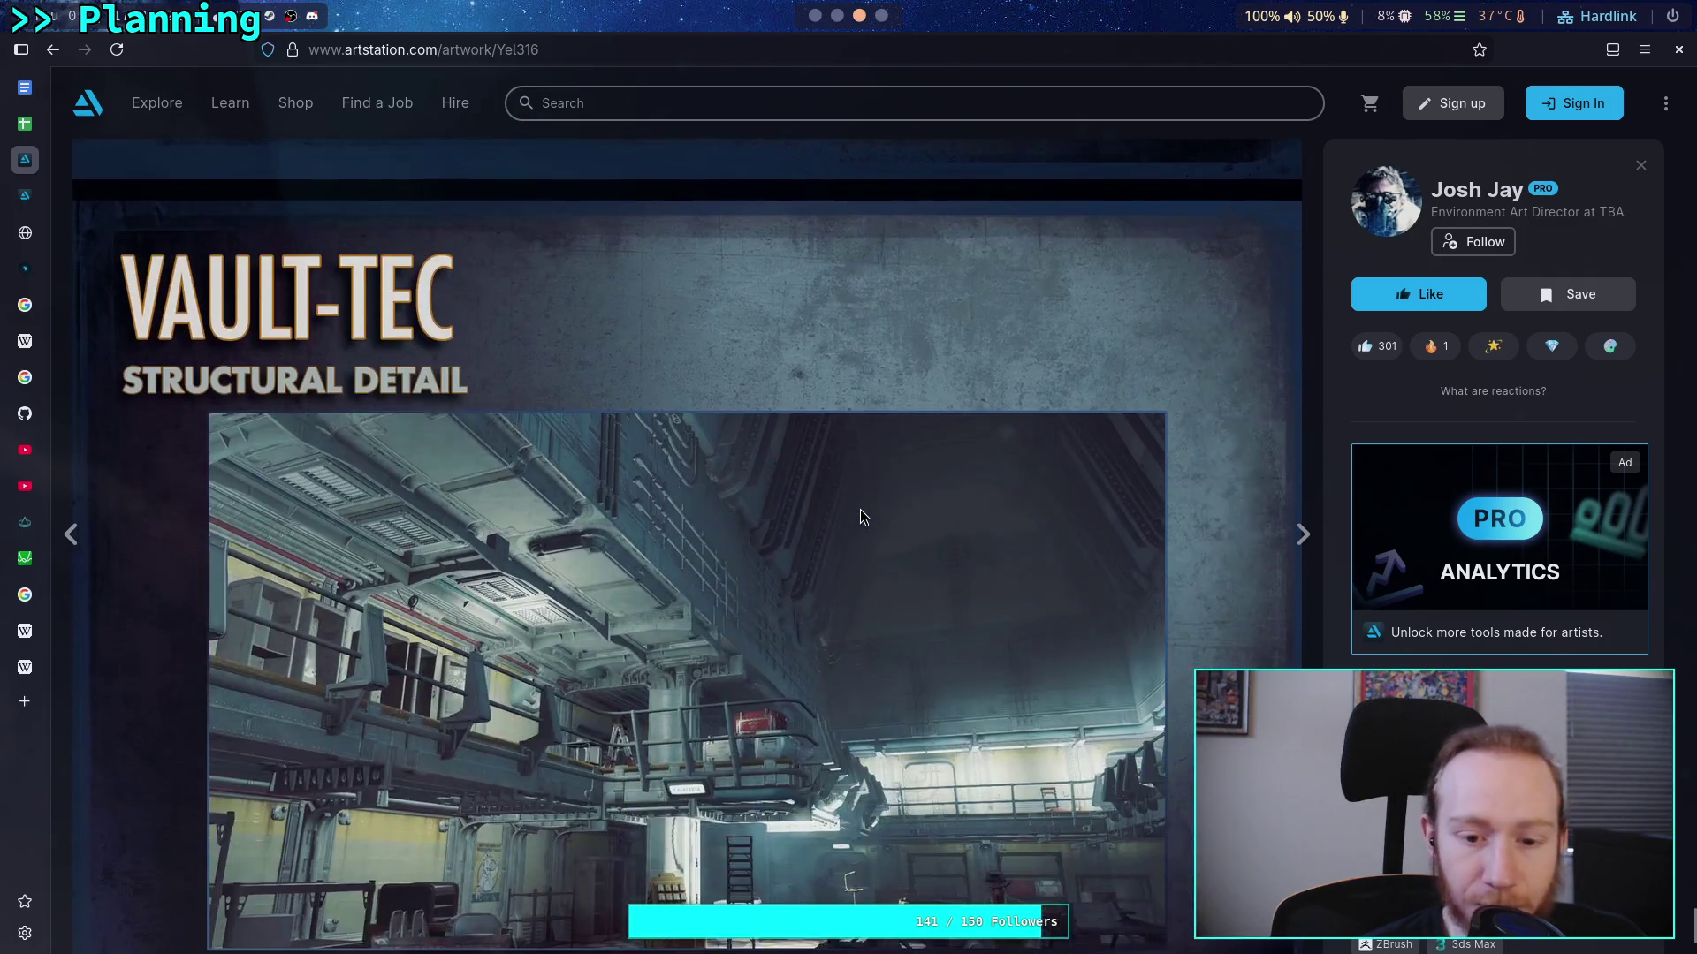
{"action": "key", "text": "alt+Left"}
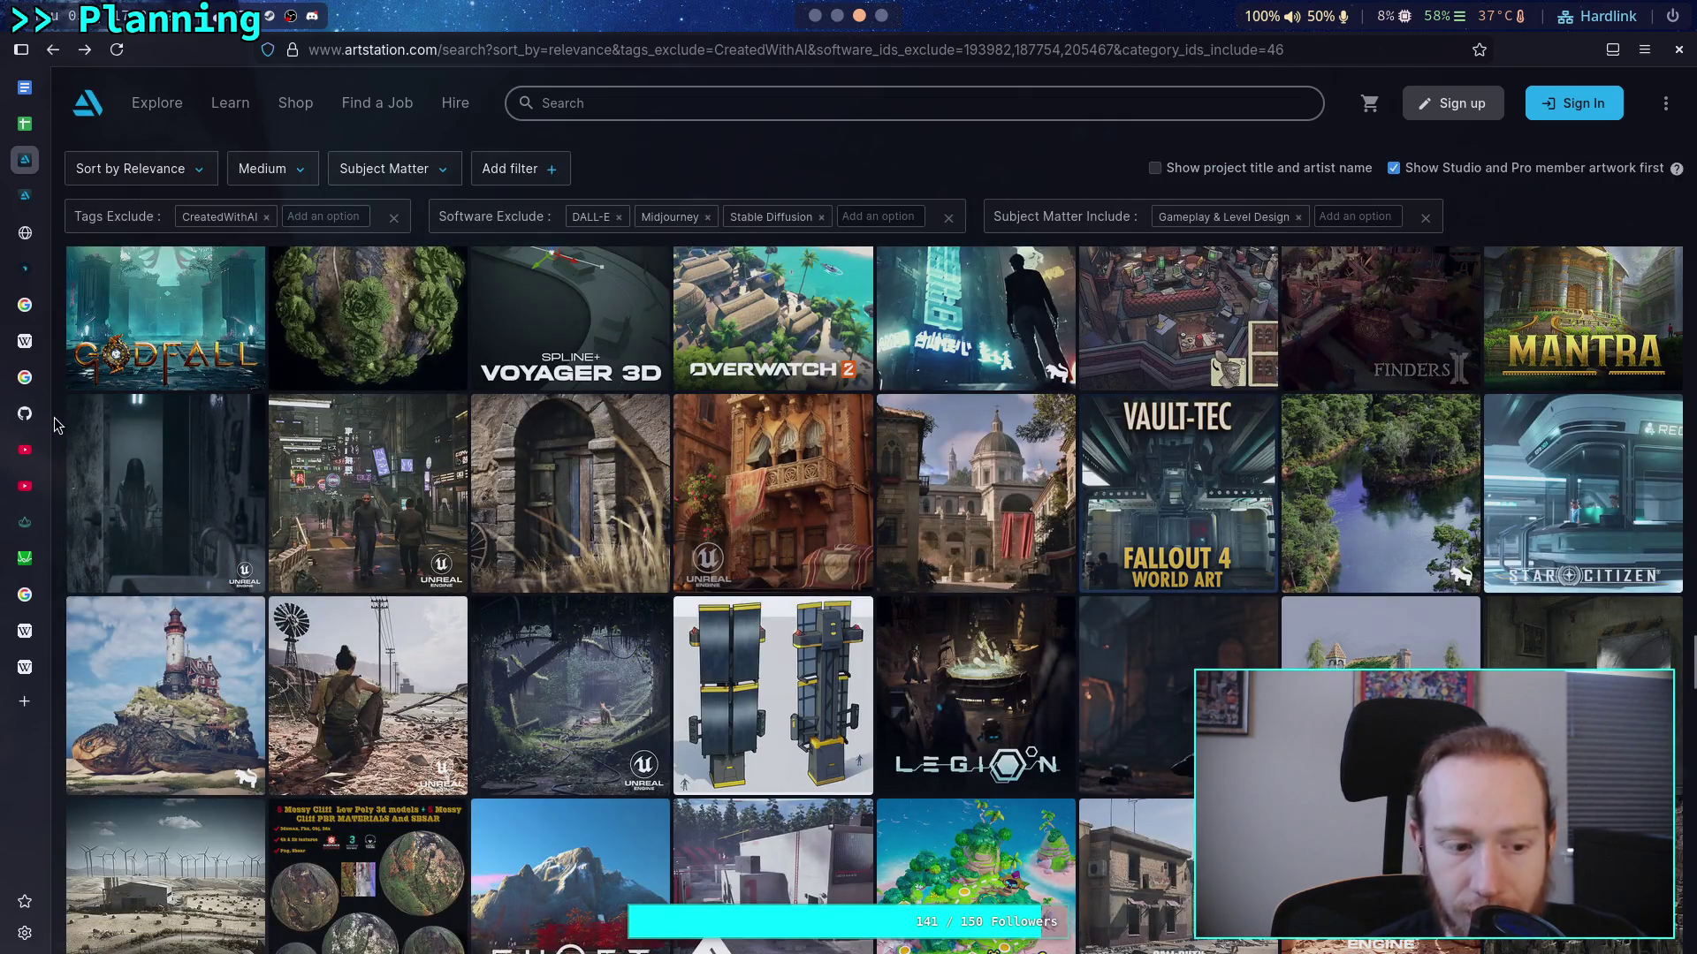
Open Room 8 Studio's Overwatch 2 project and browse its tropical island and interior images
{"action": "scroll", "coordinate": [55, 425], "scroll_direction": "up", "scroll_amount": 3}
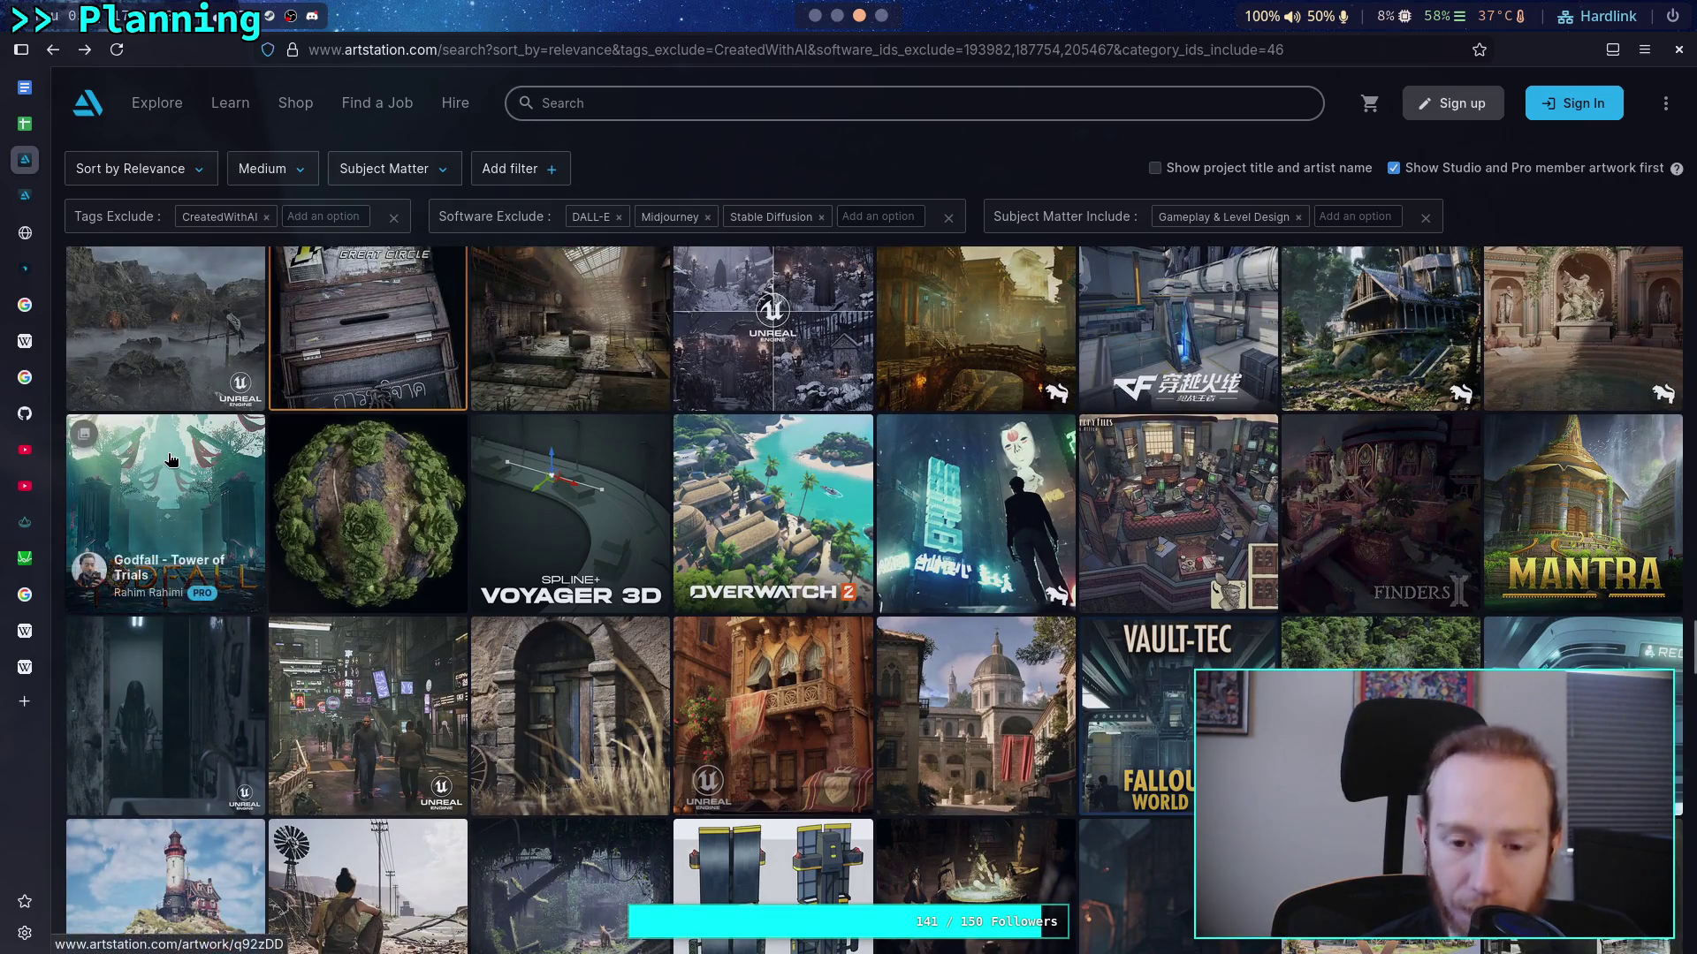
{"action": "left_click", "coordinate": [774, 495]}
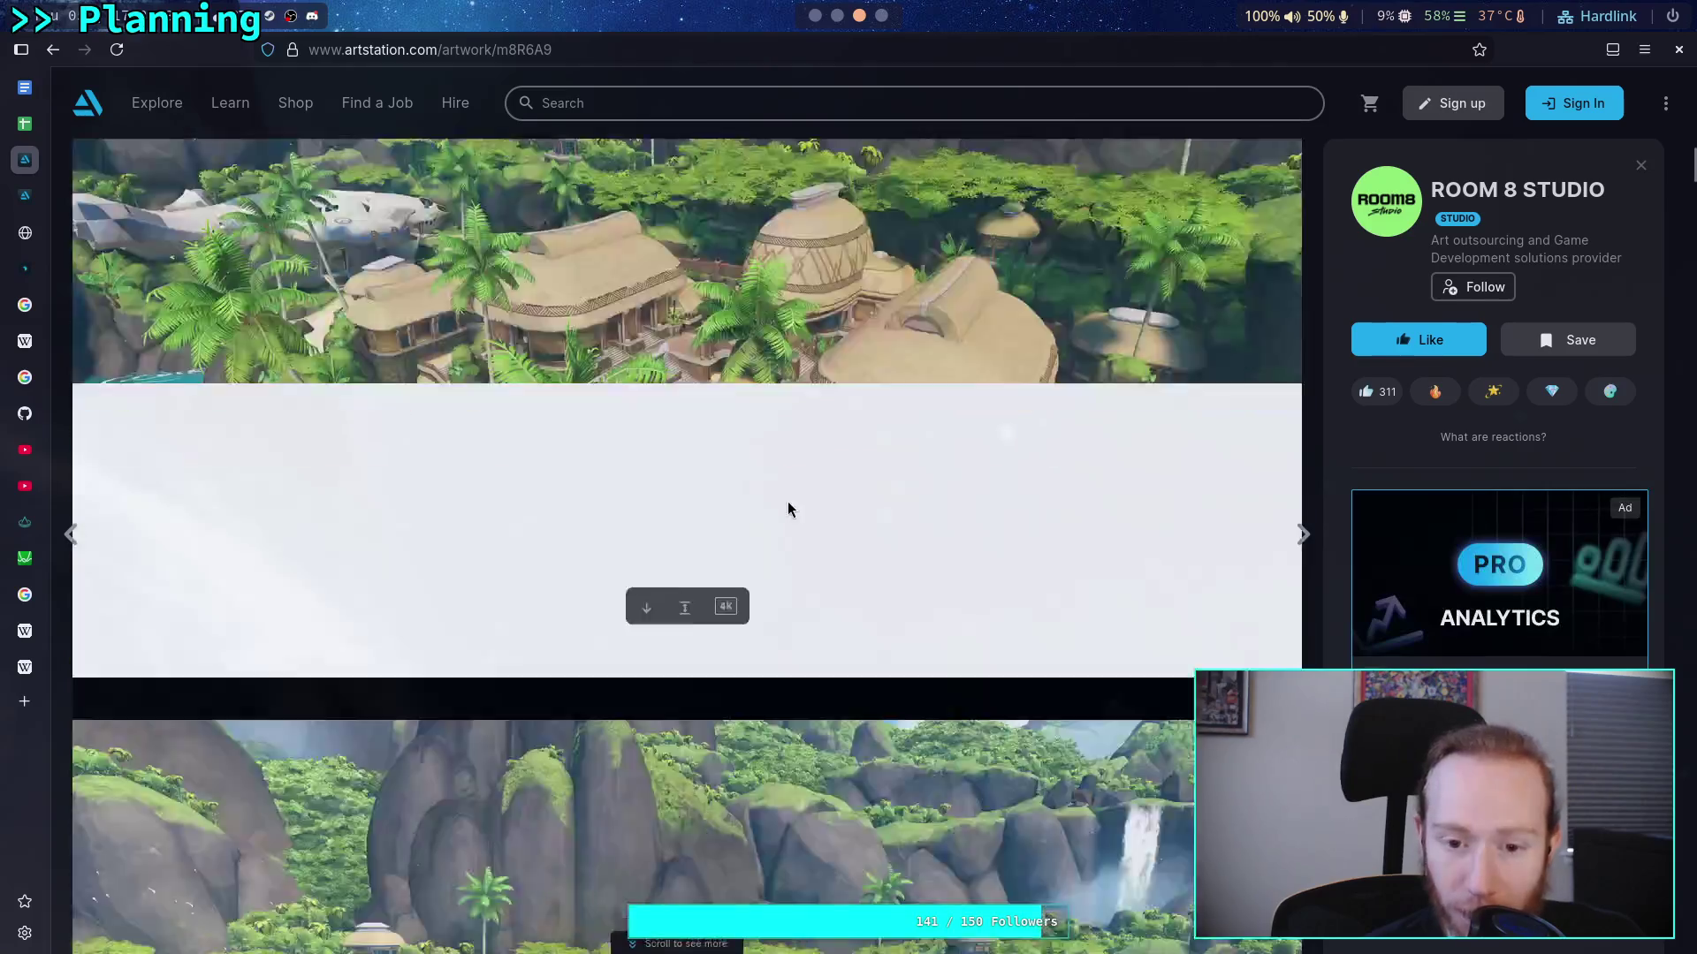
{"action": "scroll", "coordinate": [788, 489], "scroll_direction": "down", "scroll_amount": 10}
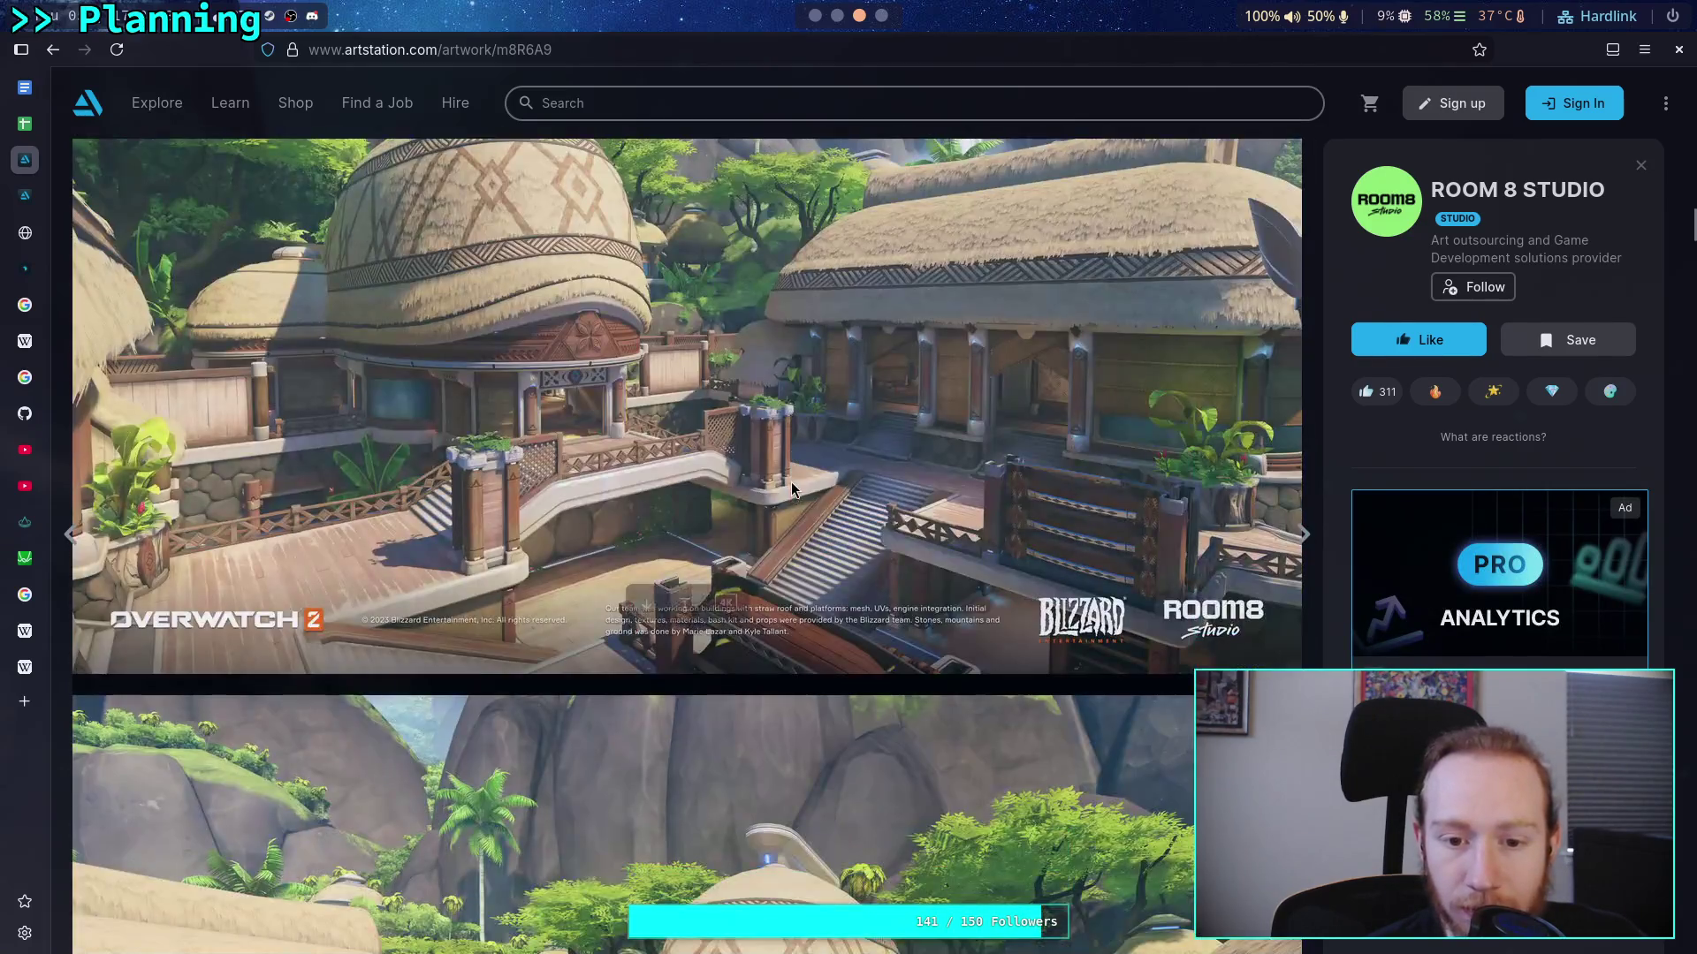
{"action": "scroll", "coordinate": [792, 489], "scroll_direction": "down", "scroll_amount": 15}
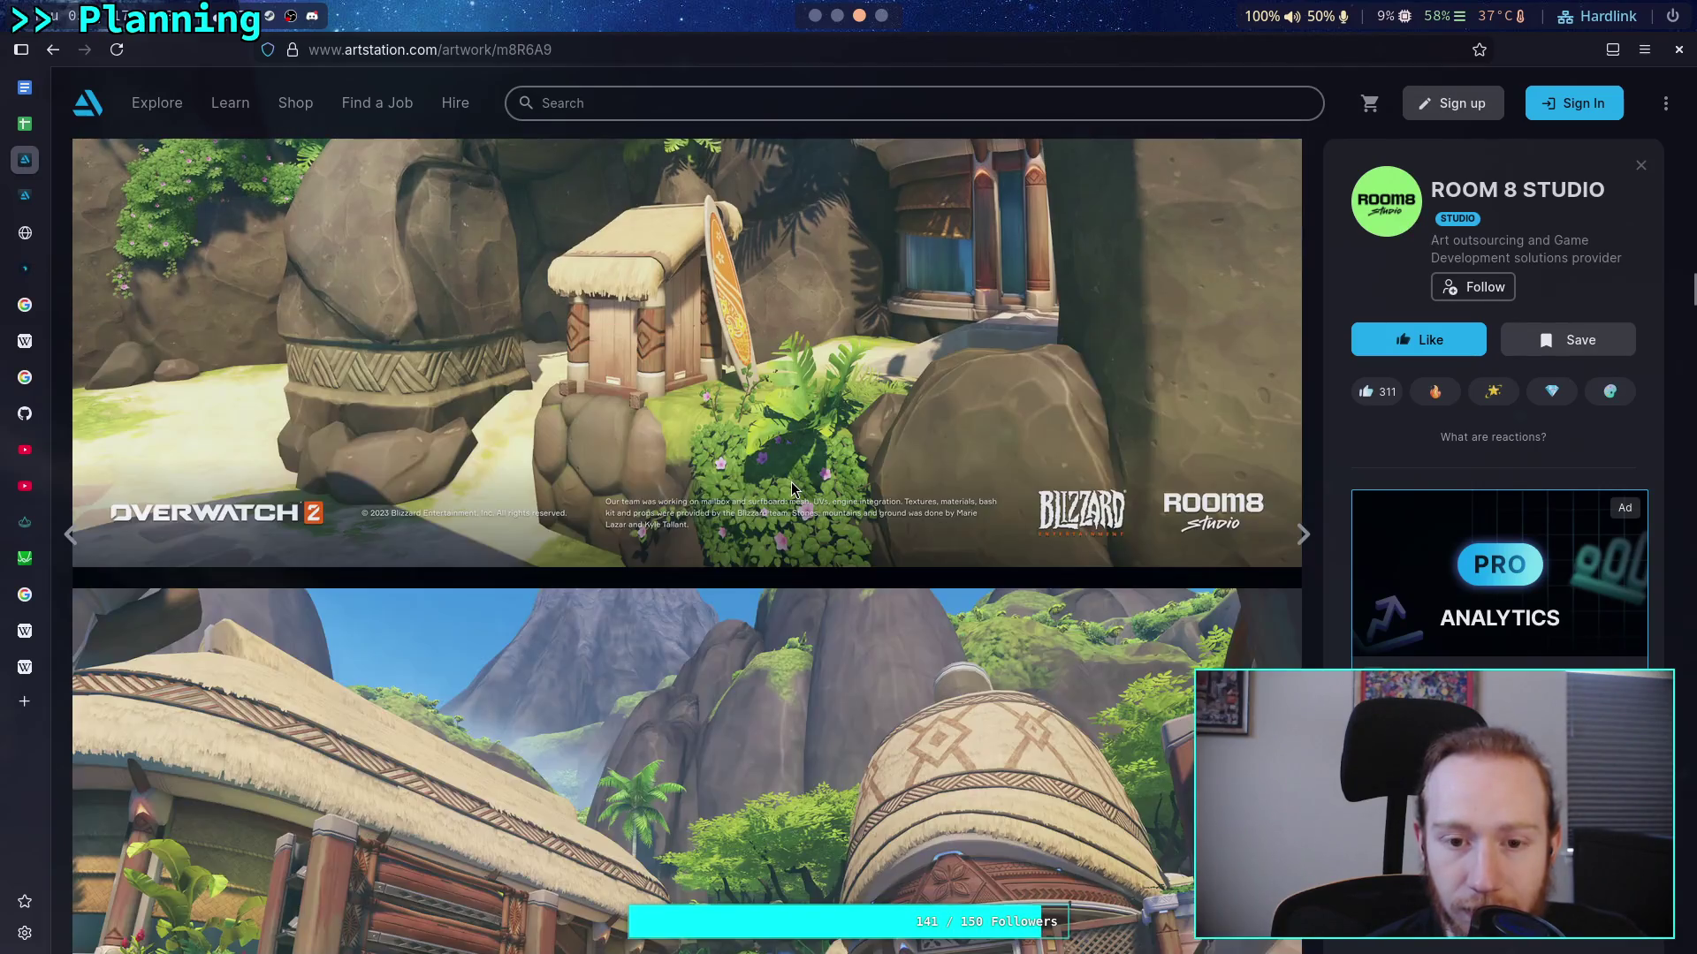
{"action": "scroll", "coordinate": [792, 489], "scroll_direction": "down", "scroll_amount": 15}
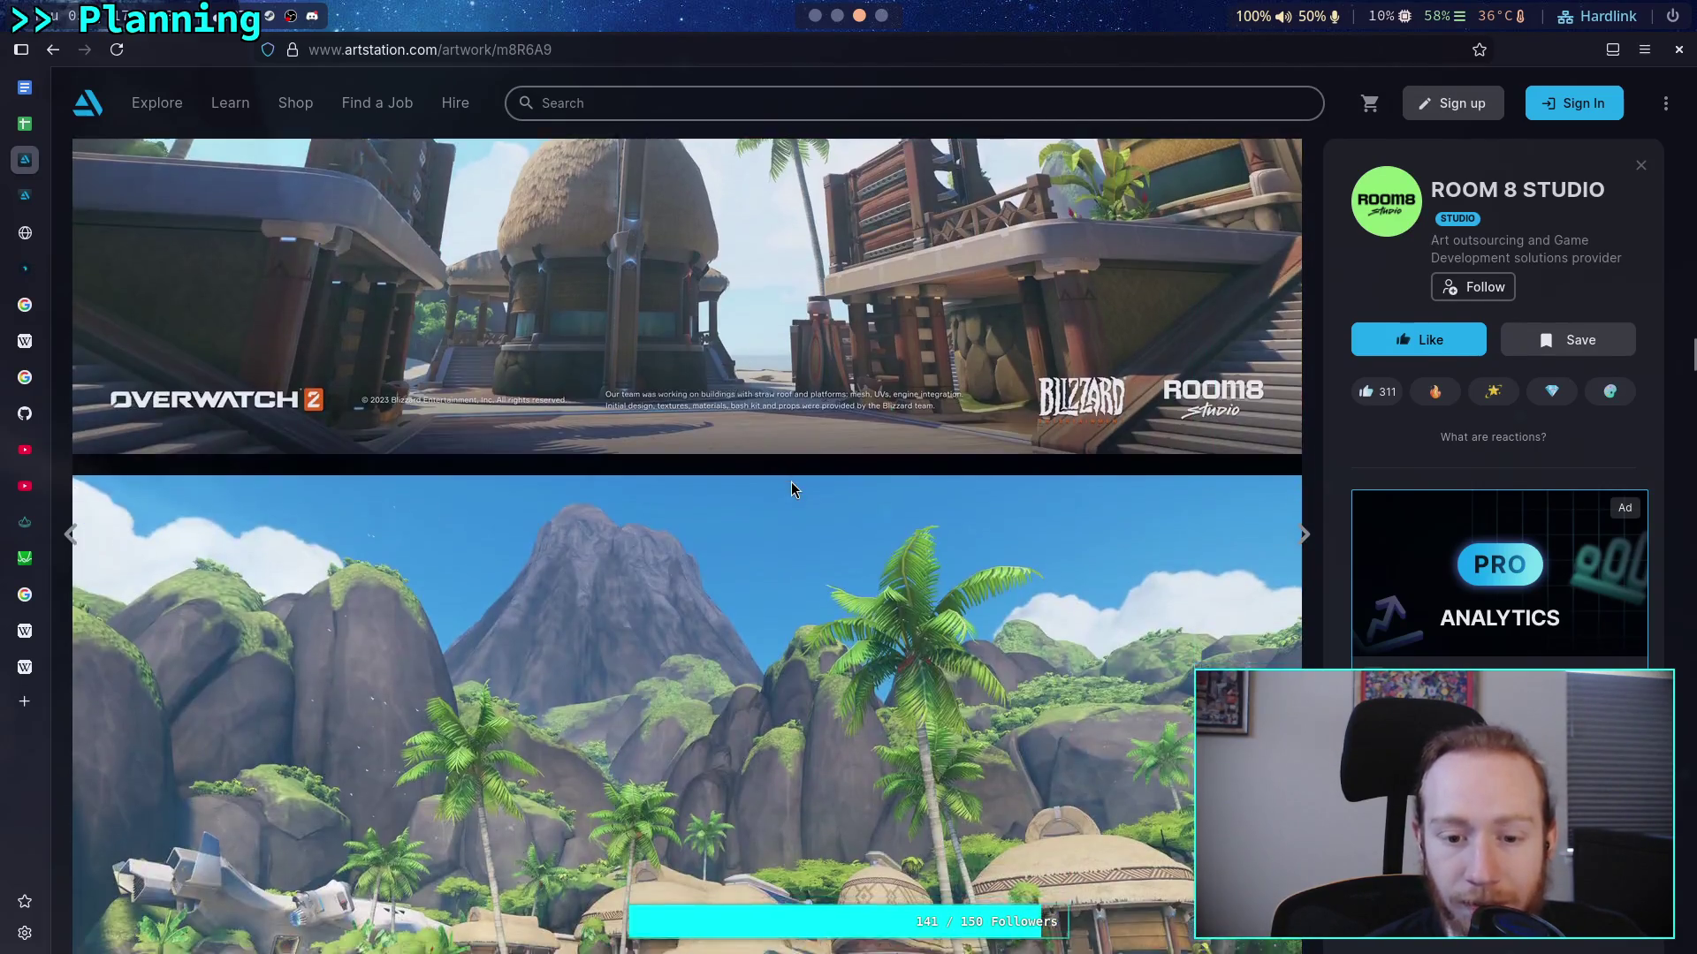
{"action": "scroll", "coordinate": [792, 489], "scroll_direction": "down", "scroll_amount": 15}
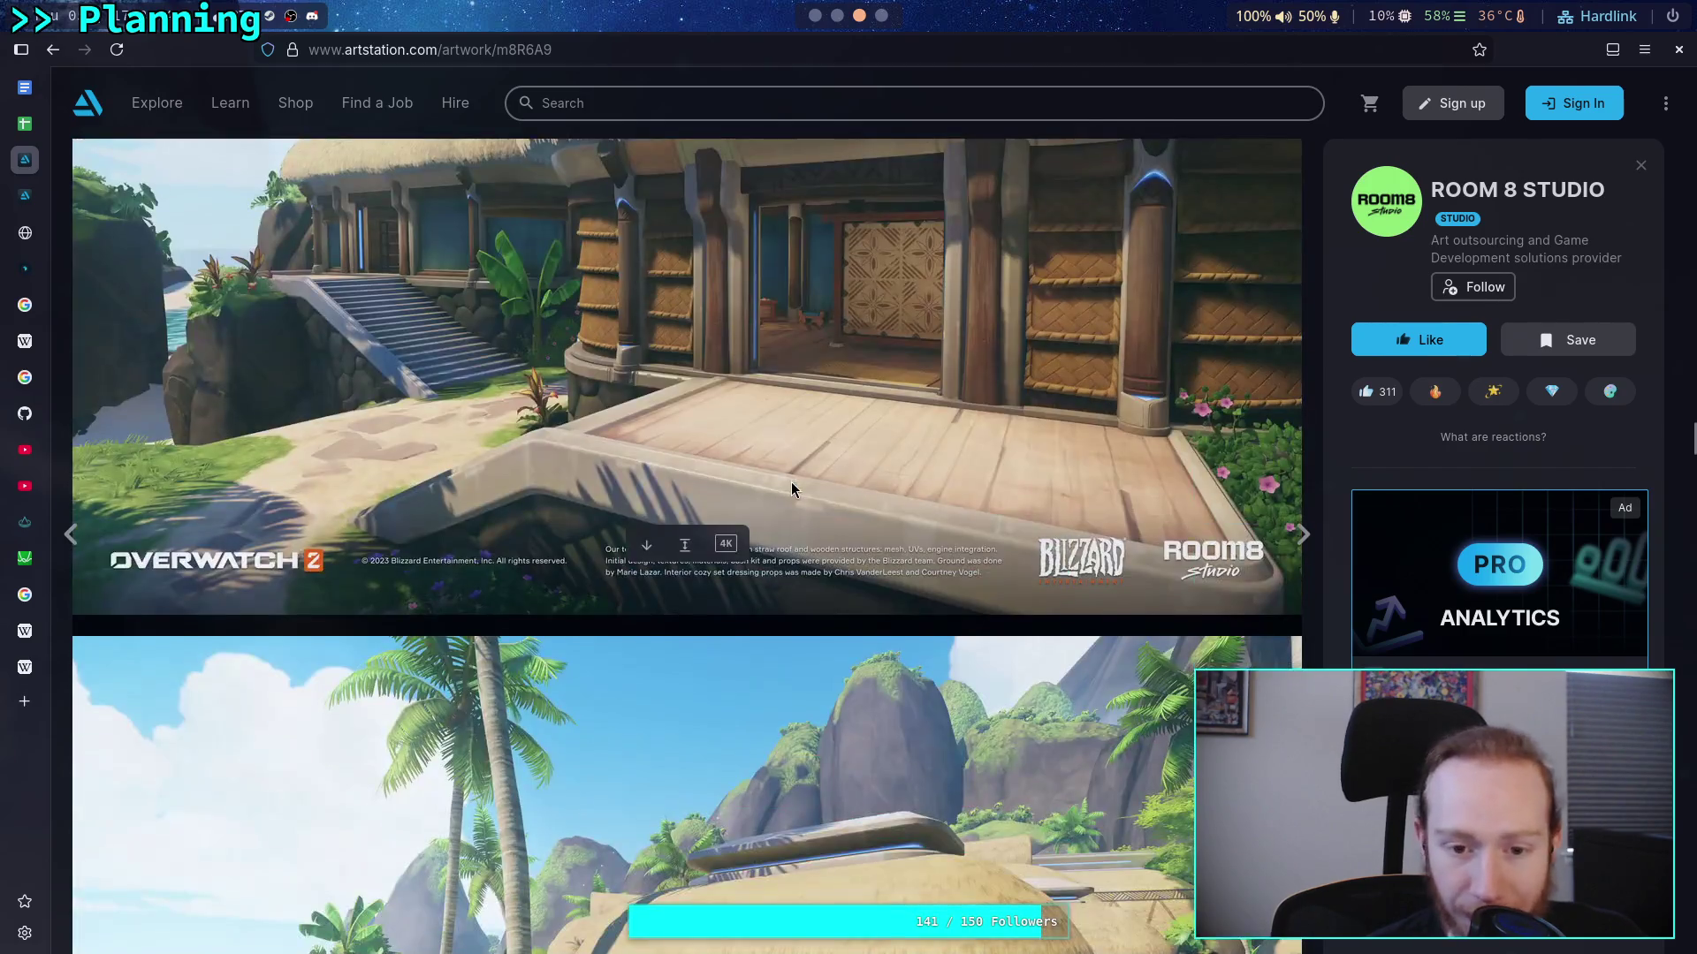
{"action": "scroll", "coordinate": [791, 489], "scroll_direction": "down", "scroll_amount": 15}
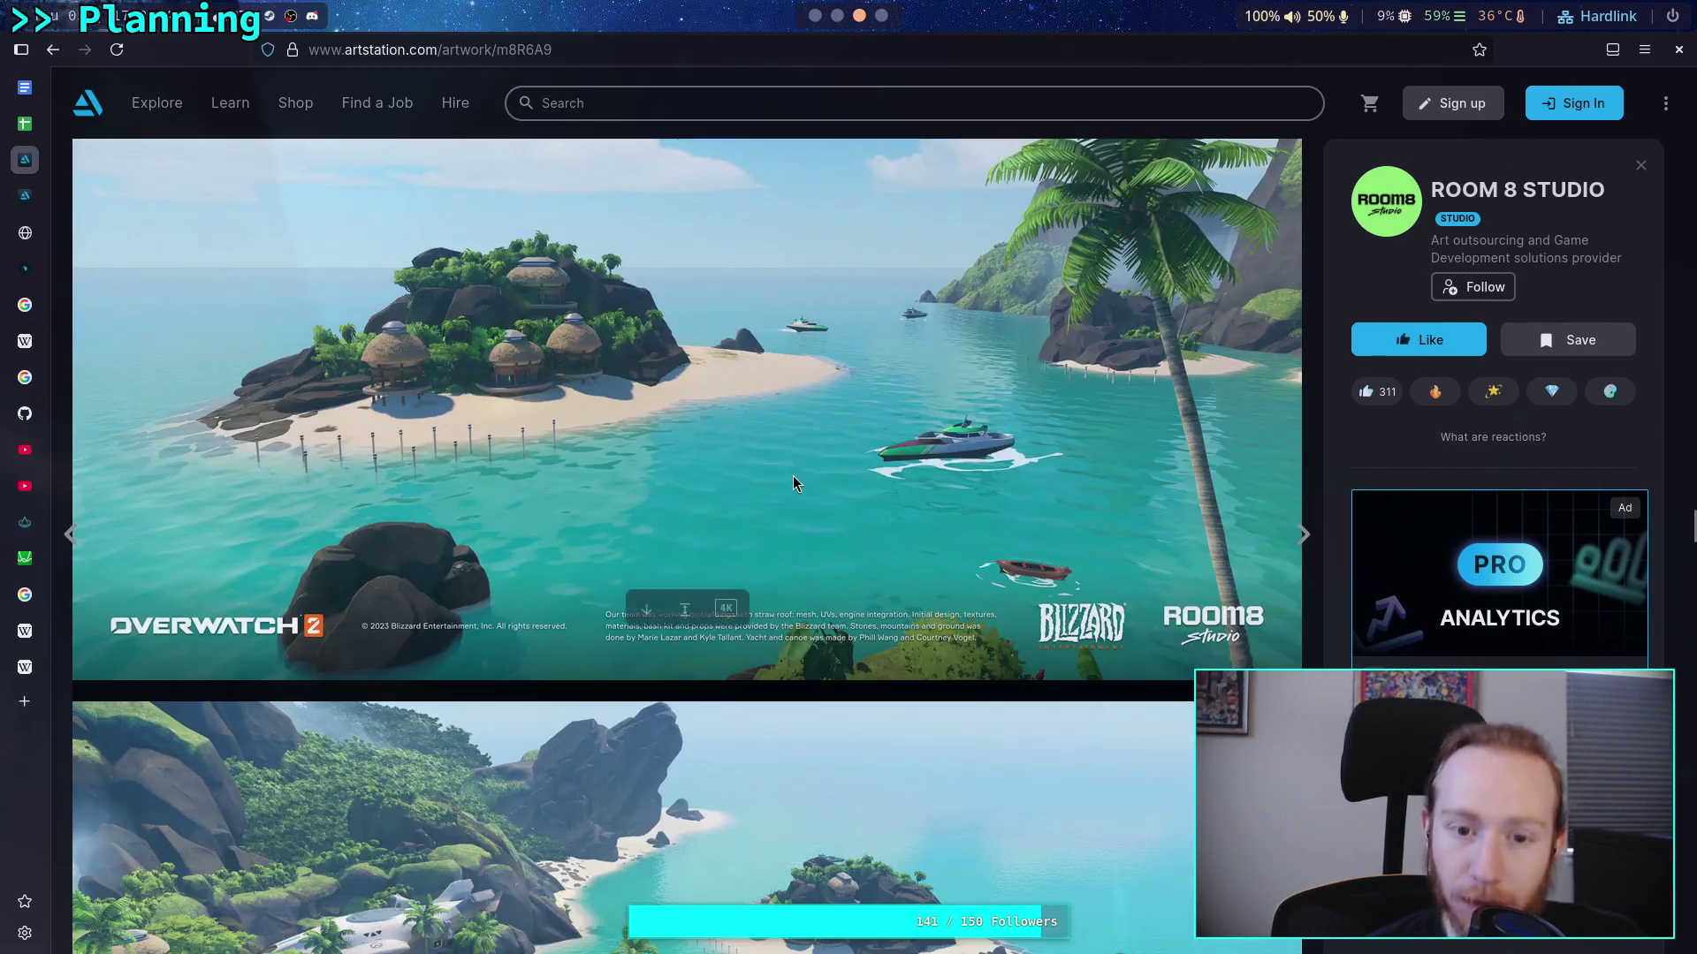
{"action": "scroll", "coordinate": [792, 478], "scroll_direction": "down", "scroll_amount": 15}
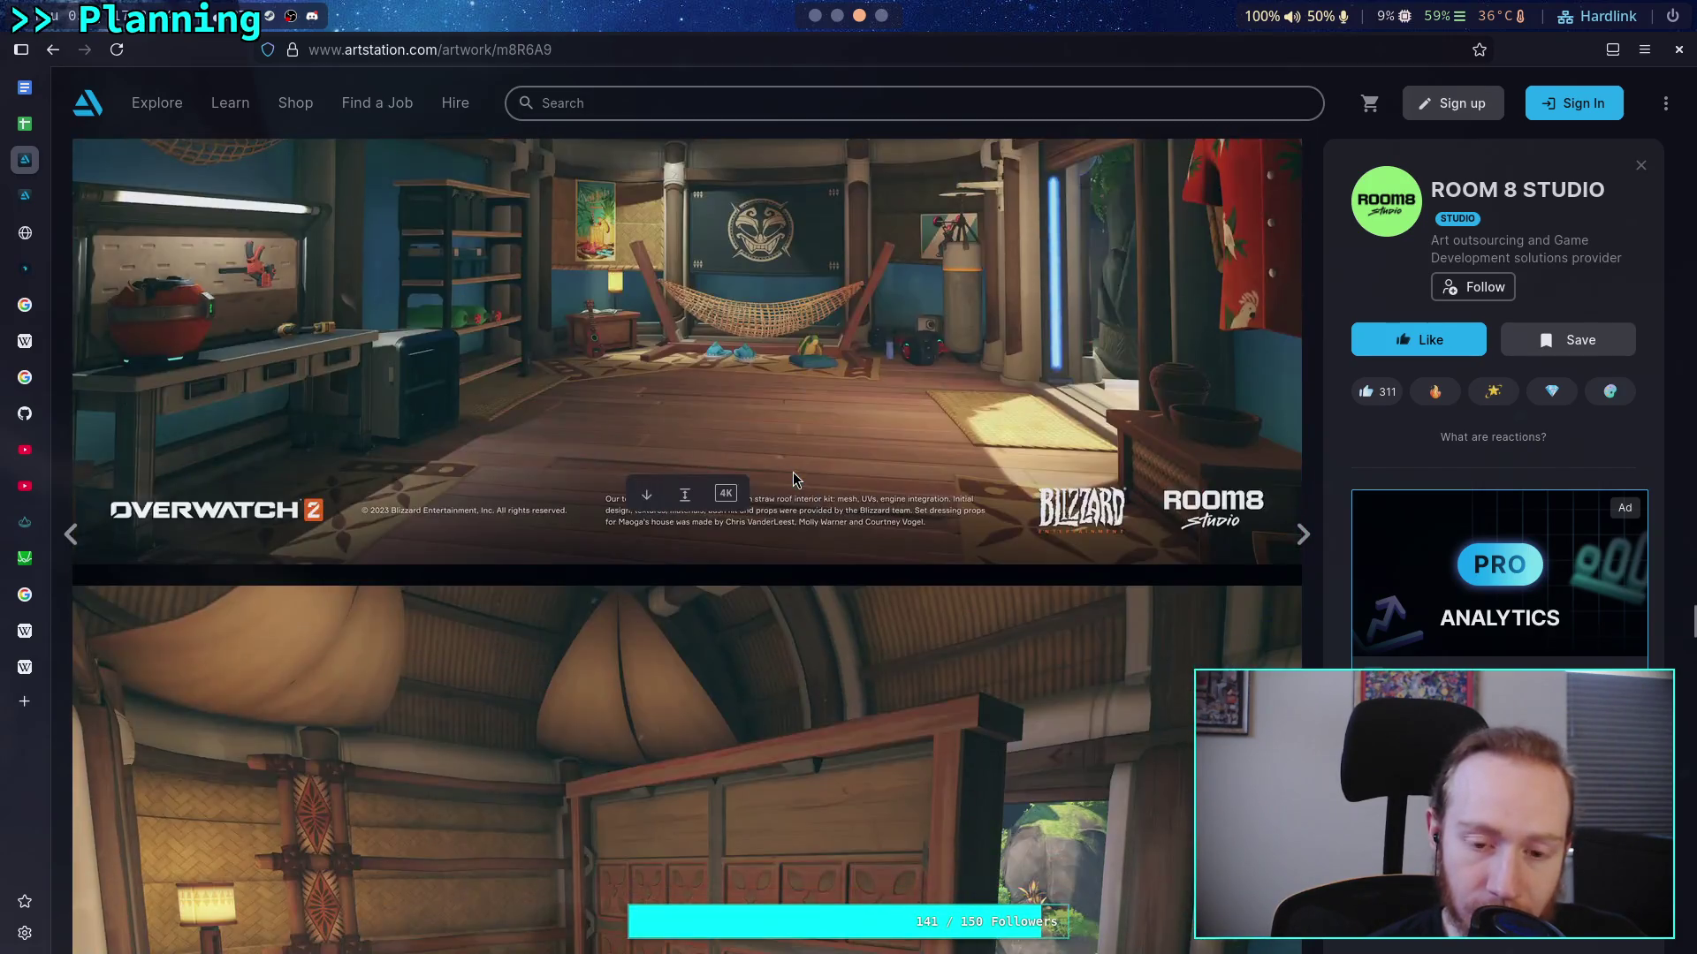
{"action": "scroll", "coordinate": [793, 478], "scroll_direction": "down", "scroll_amount": 15}
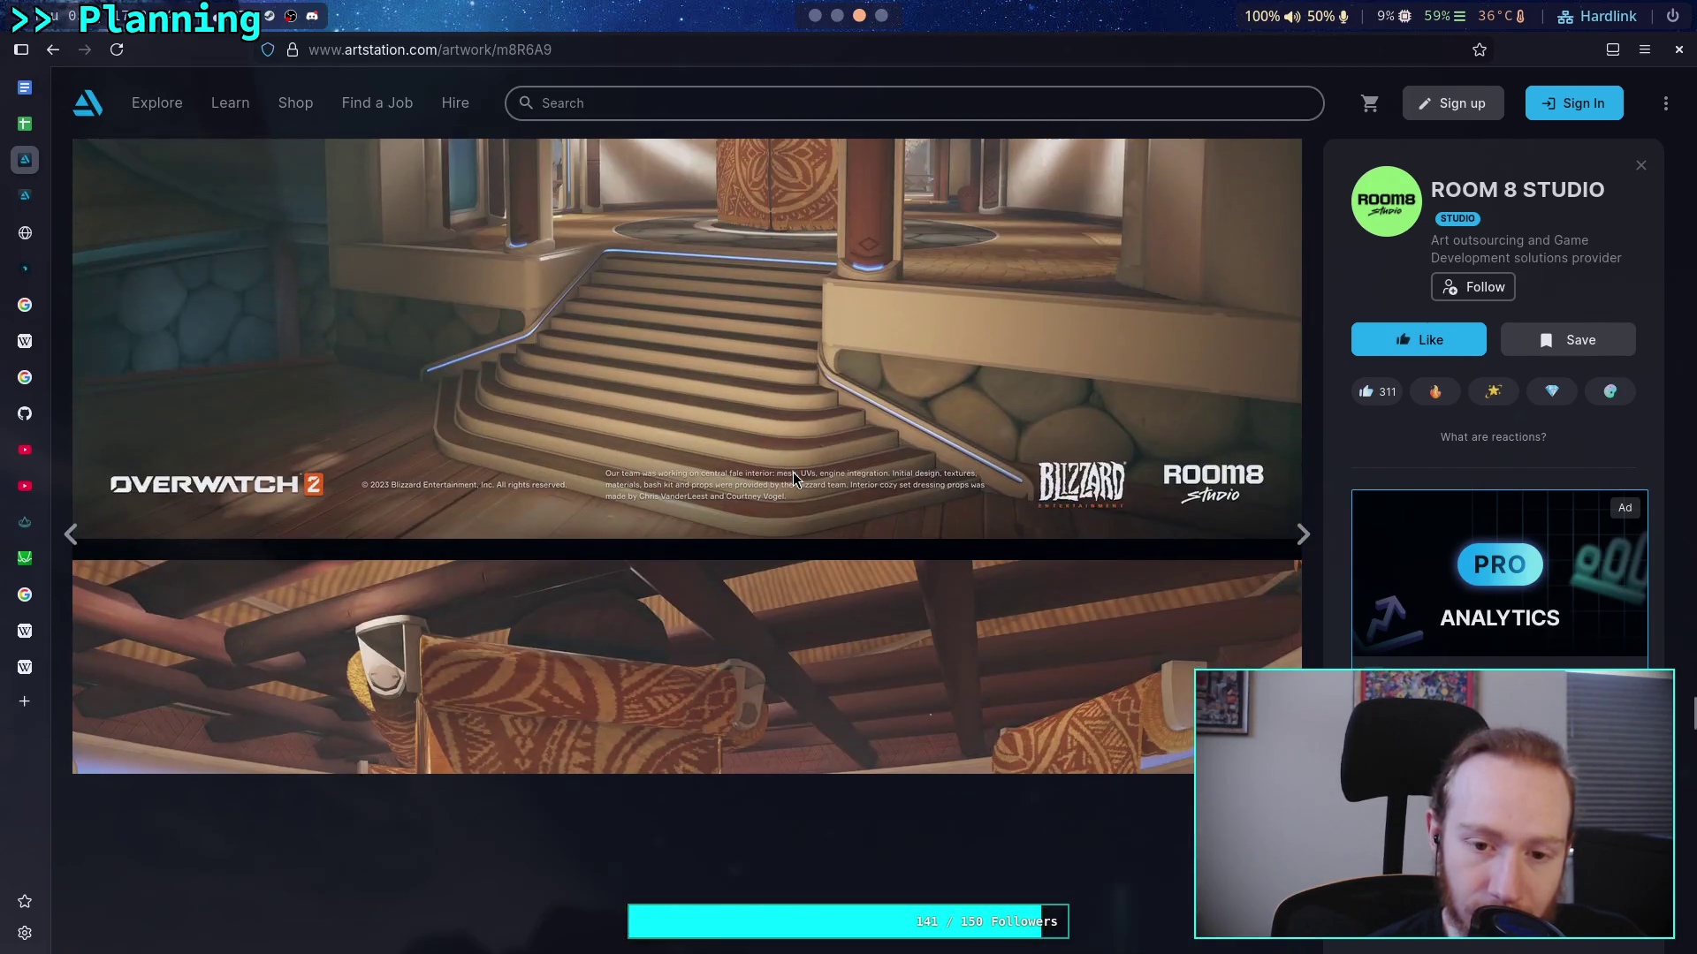
{"action": "scroll", "coordinate": [793, 478], "scroll_direction": "up", "scroll_amount": 2}
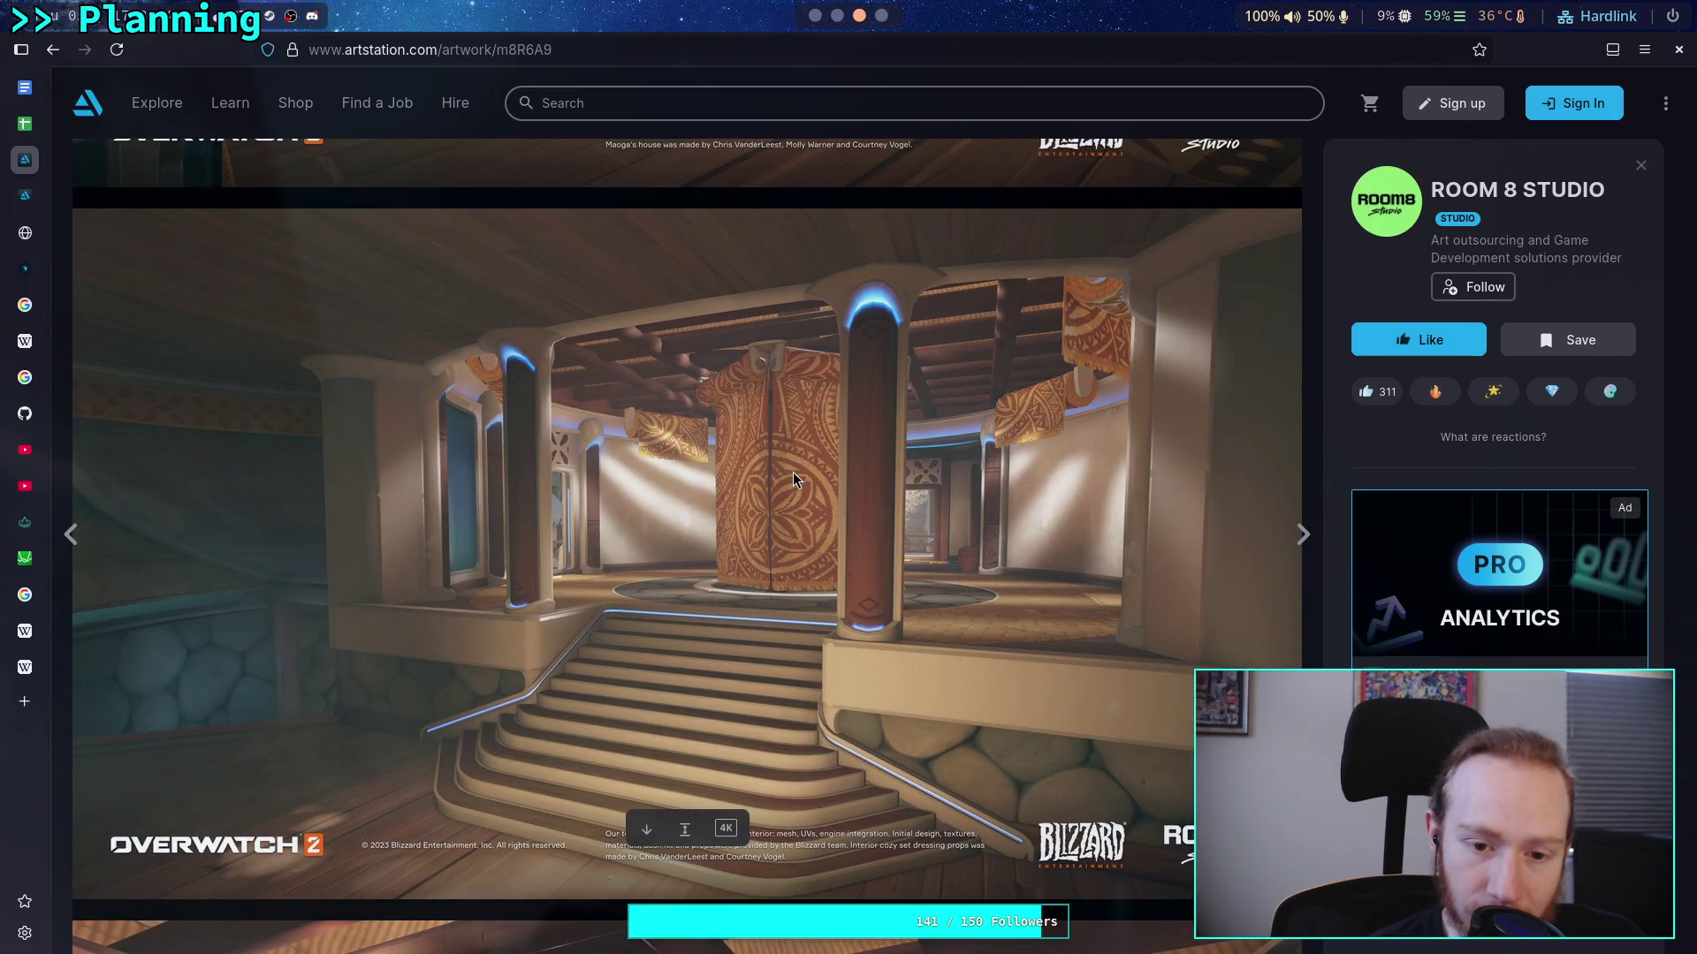
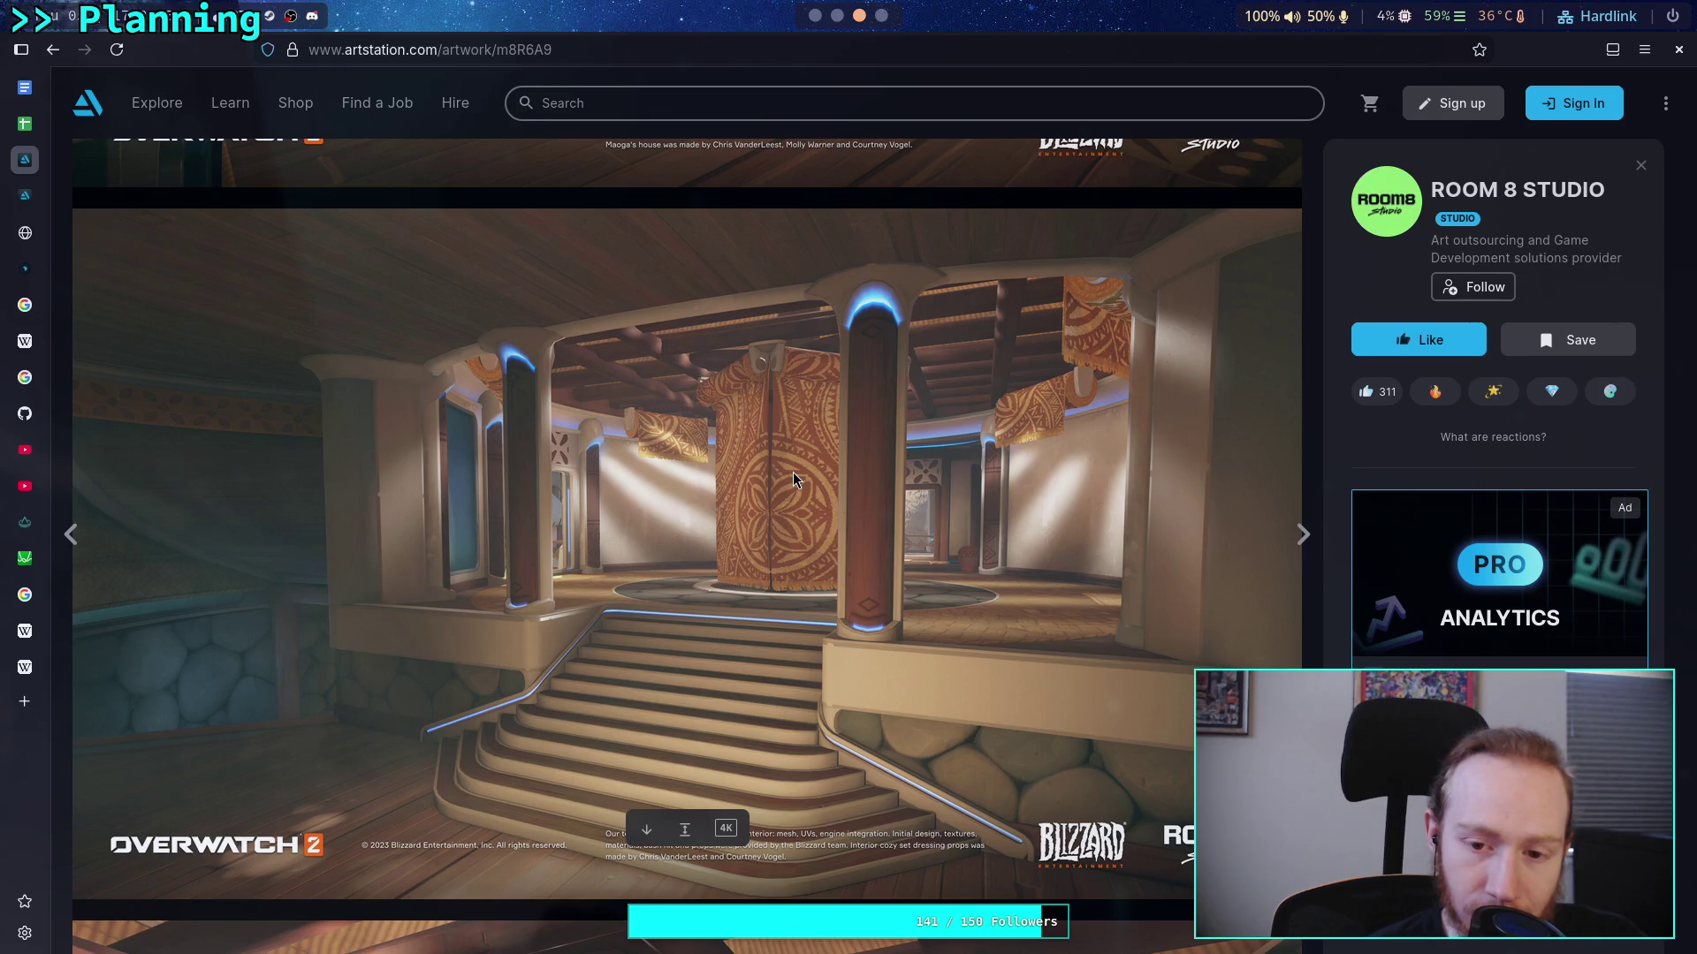
Scroll up and down through the Overwatch 2 environment artwork images to study them
{"action": "scroll", "coordinate": [793, 479], "scroll_direction": "down", "scroll_amount": 8}
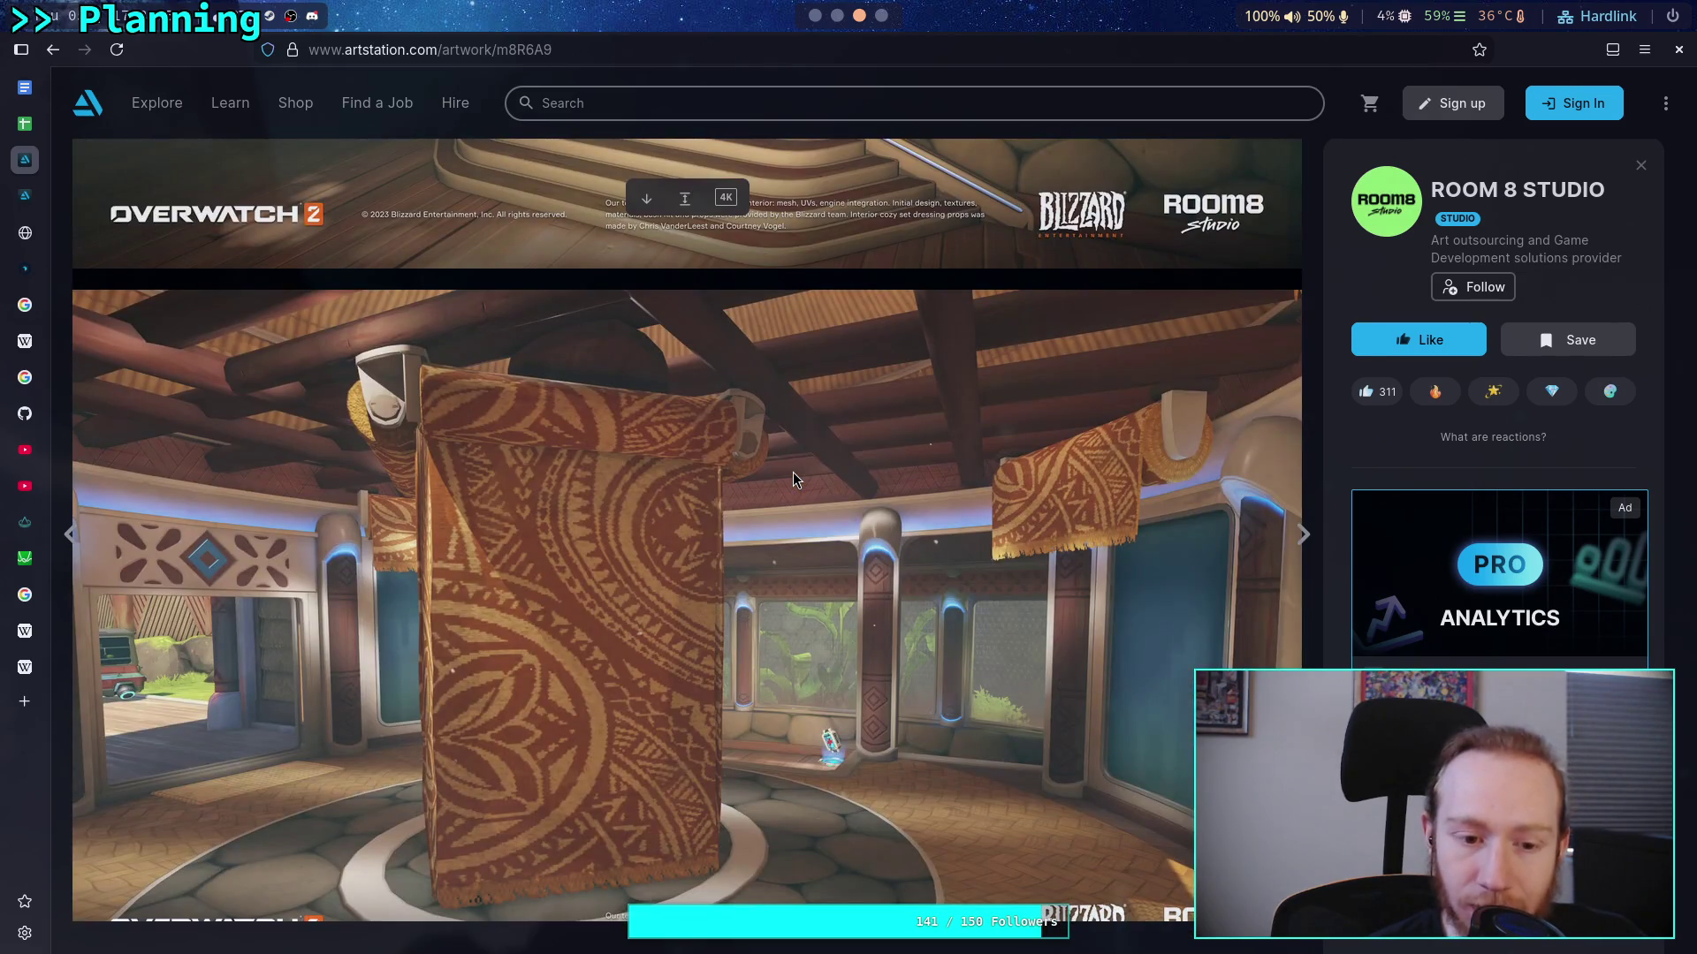
{"action": "scroll", "coordinate": [793, 479], "scroll_direction": "up", "scroll_amount": 8}
{"action": "scroll", "coordinate": [792, 478], "scroll_direction": "down", "scroll_amount": 9}
{"action": "scroll", "coordinate": [792, 479], "scroll_direction": "down", "scroll_amount": 1}
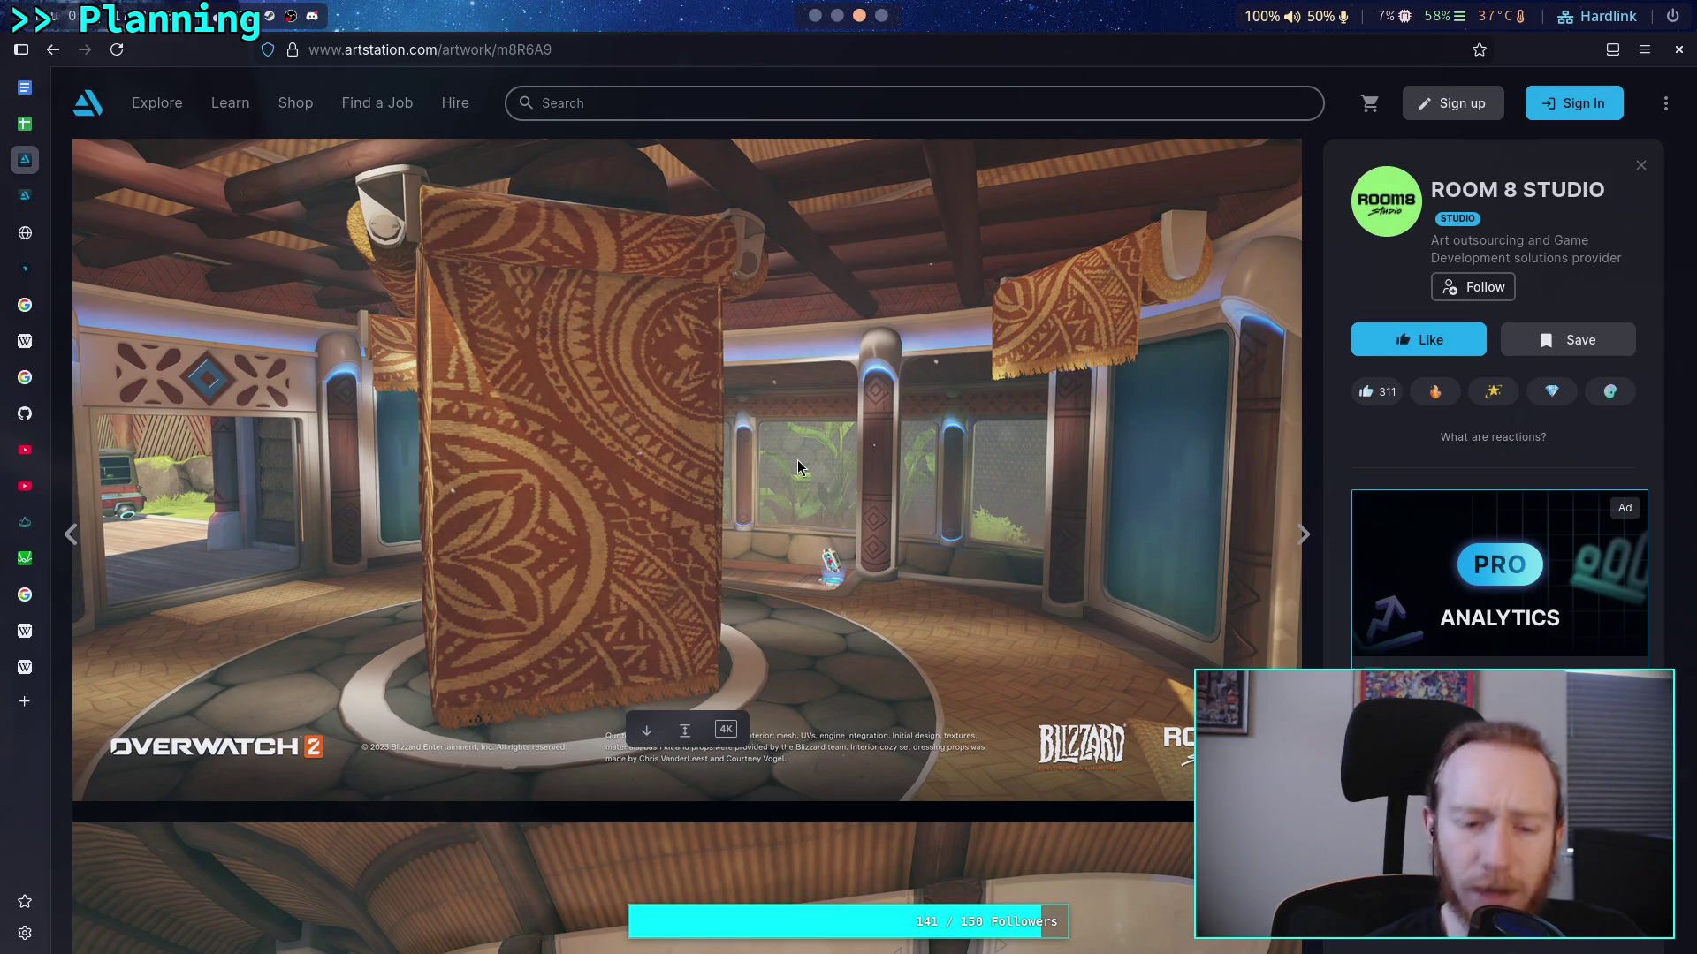
{"action": "scroll", "coordinate": [798, 467], "scroll_direction": "up", "scroll_amount": 7}
{"action": "scroll", "coordinate": [796, 466], "scroll_direction": "up", "scroll_amount": 6}
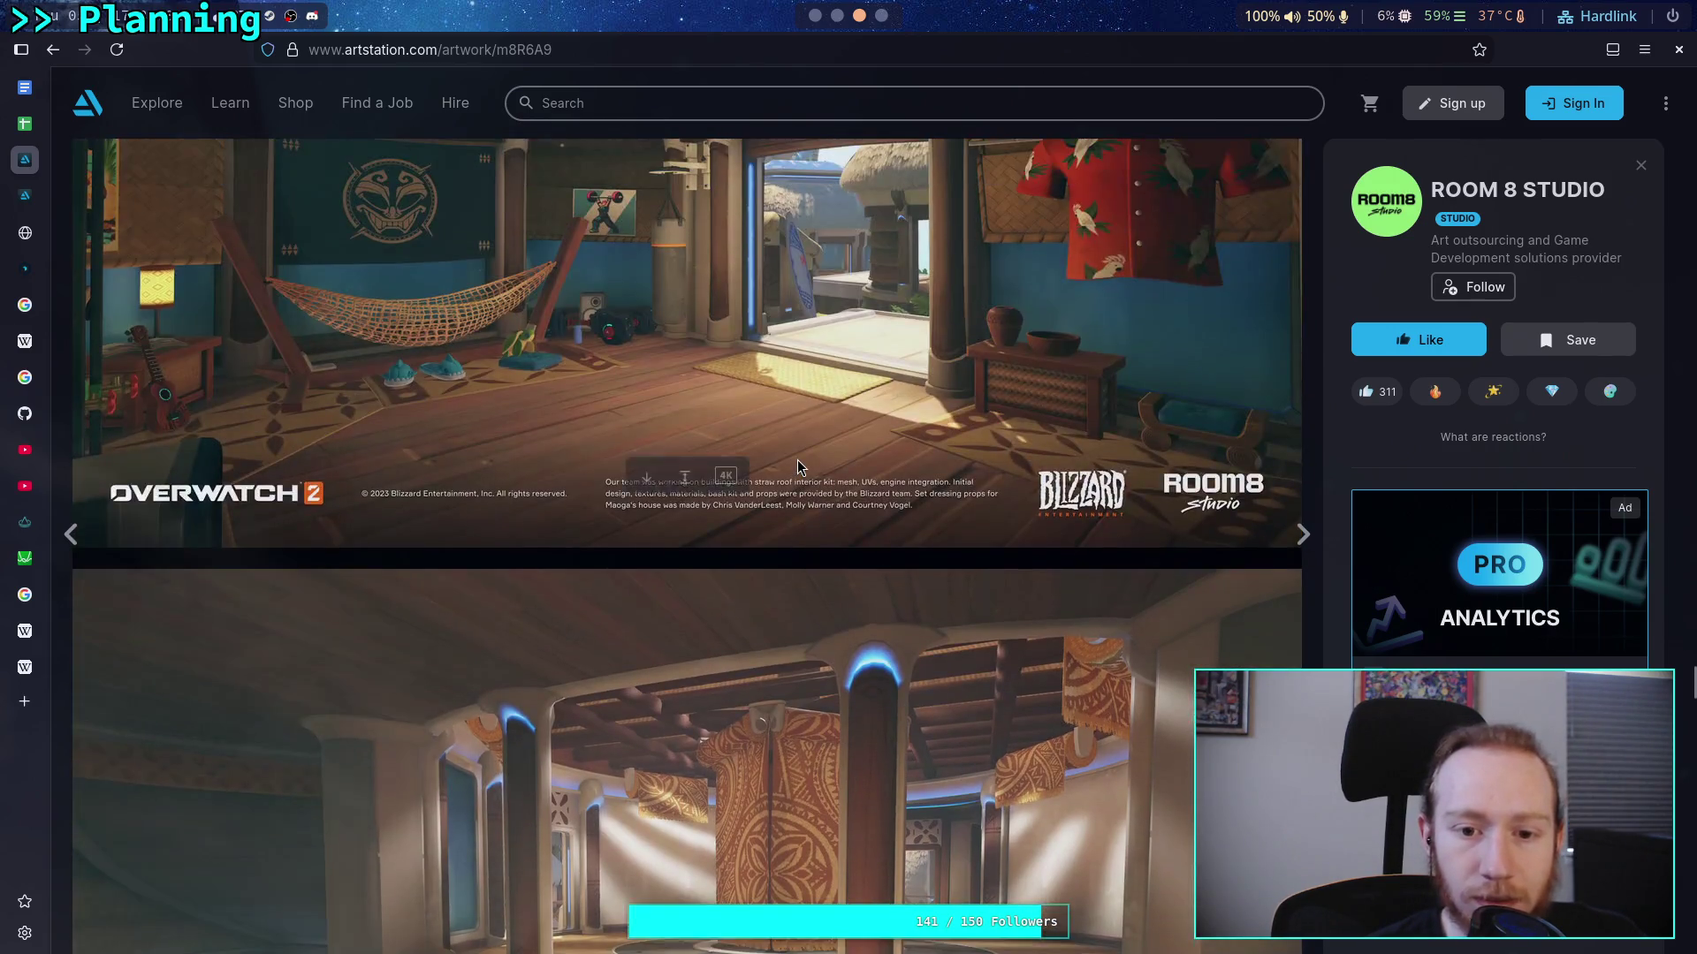
{"action": "scroll", "coordinate": [796, 467], "scroll_direction": "down", "scroll_amount": 6}
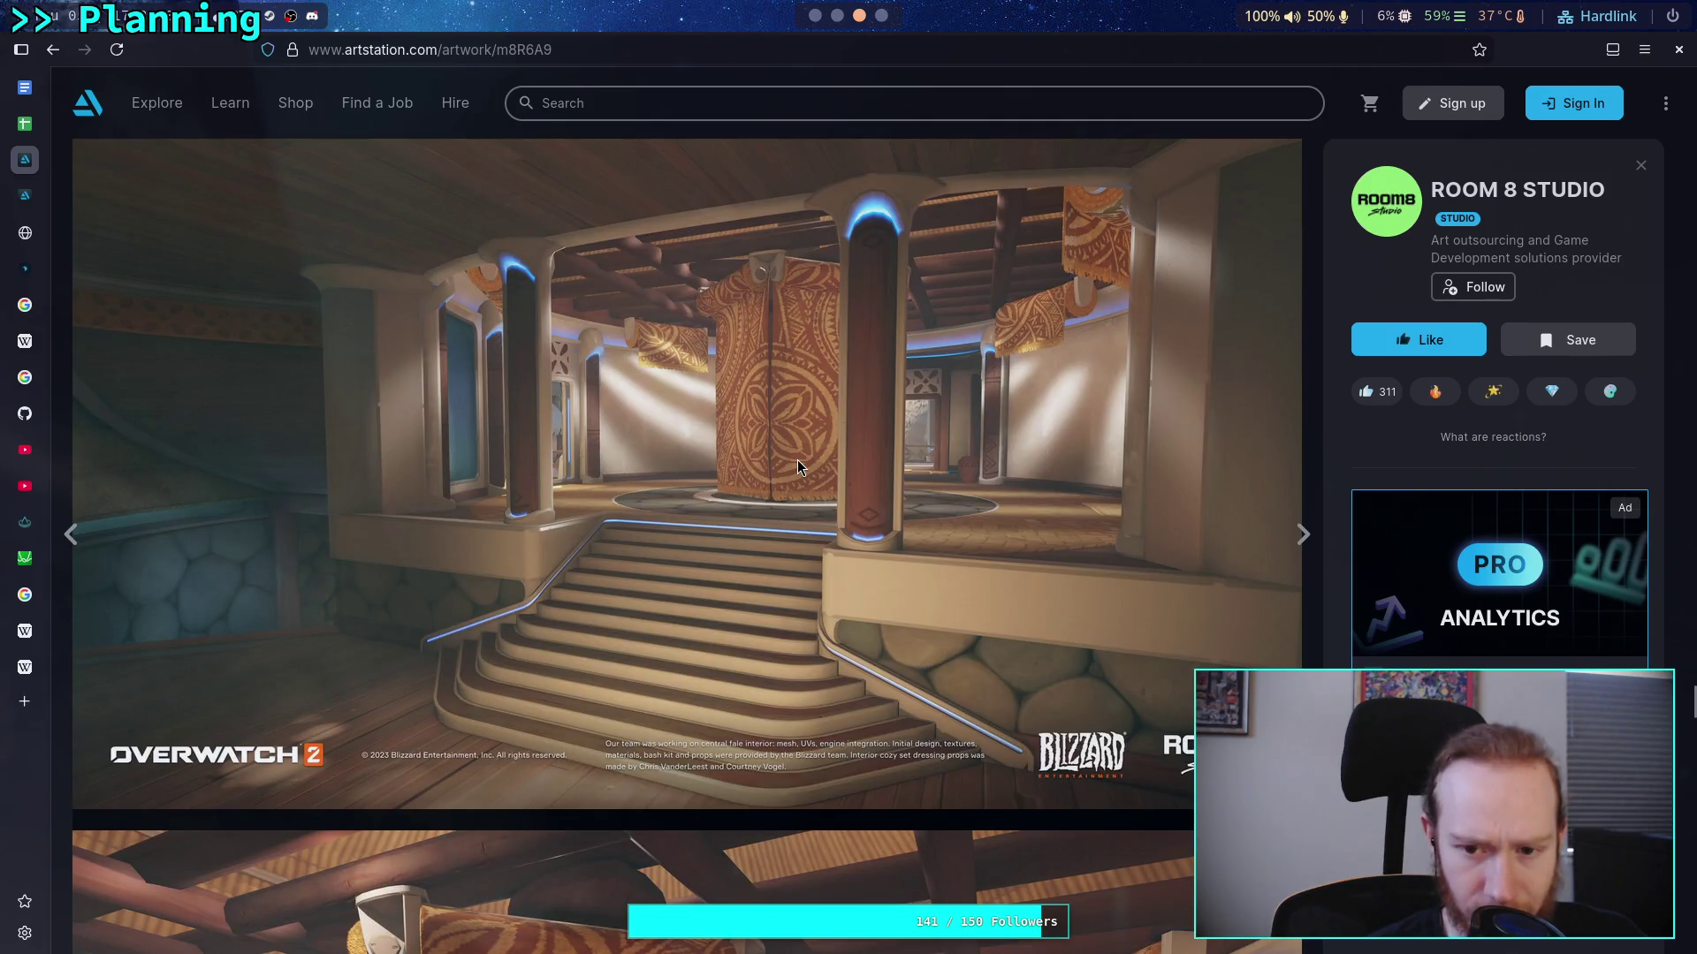
{"action": "mouse_move", "coordinate": [797, 460]}
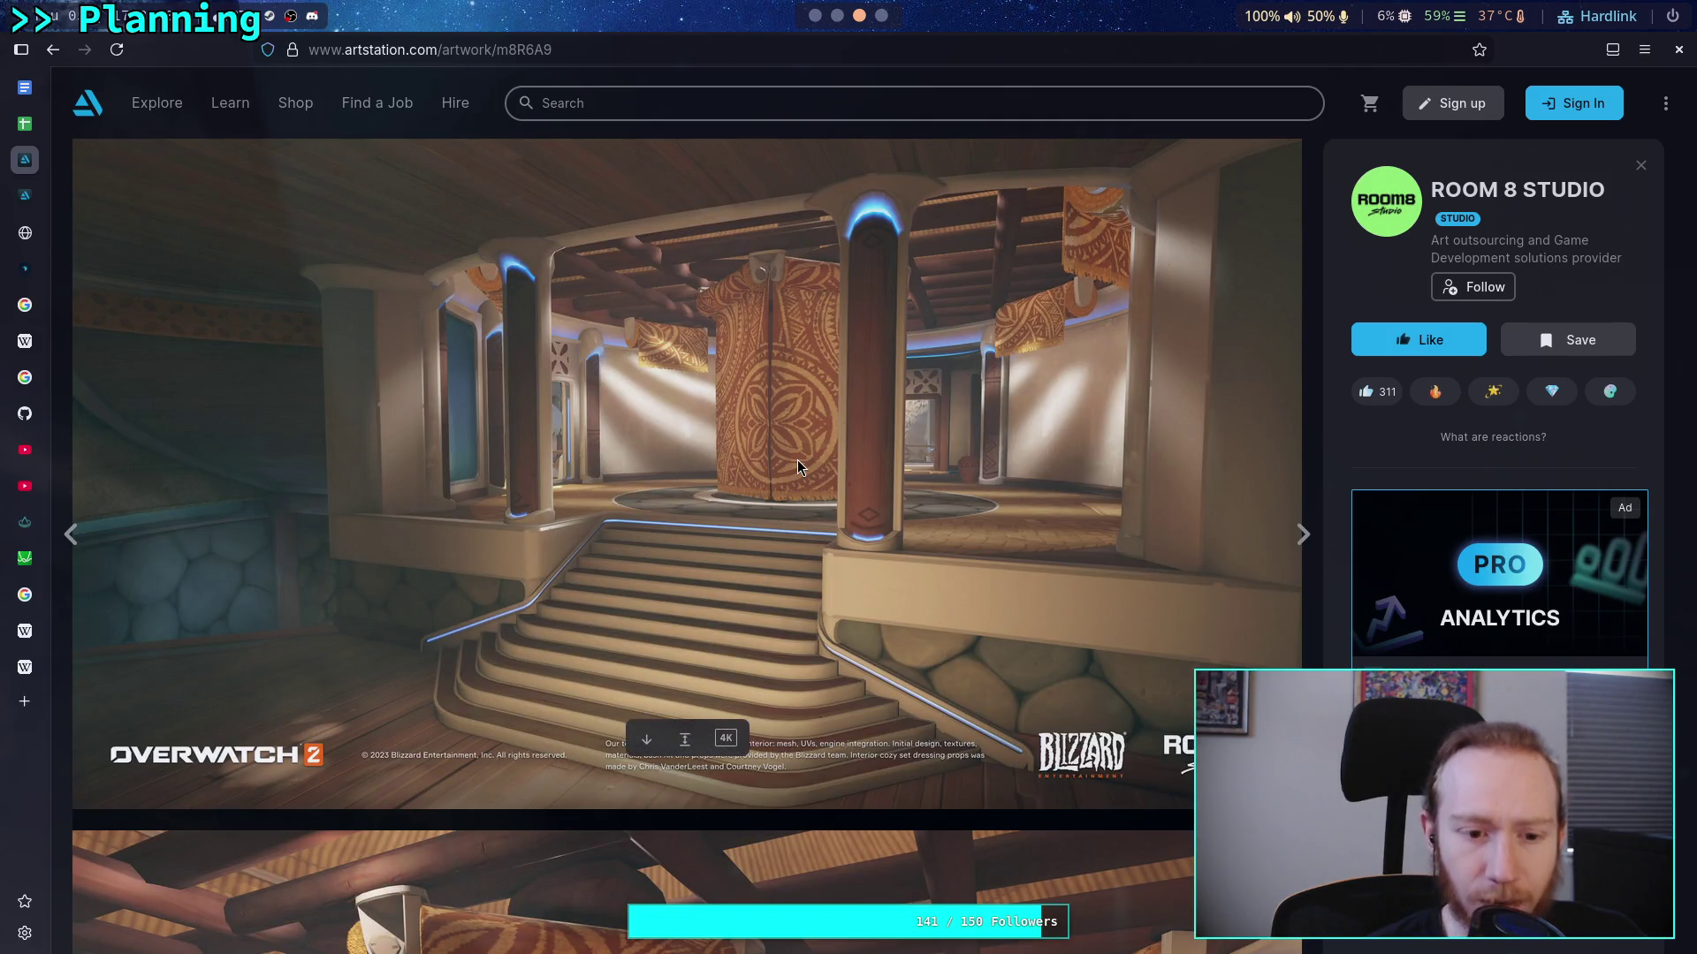
{"action": "scroll", "coordinate": [798, 462], "scroll_direction": "down", "scroll_amount": 4}
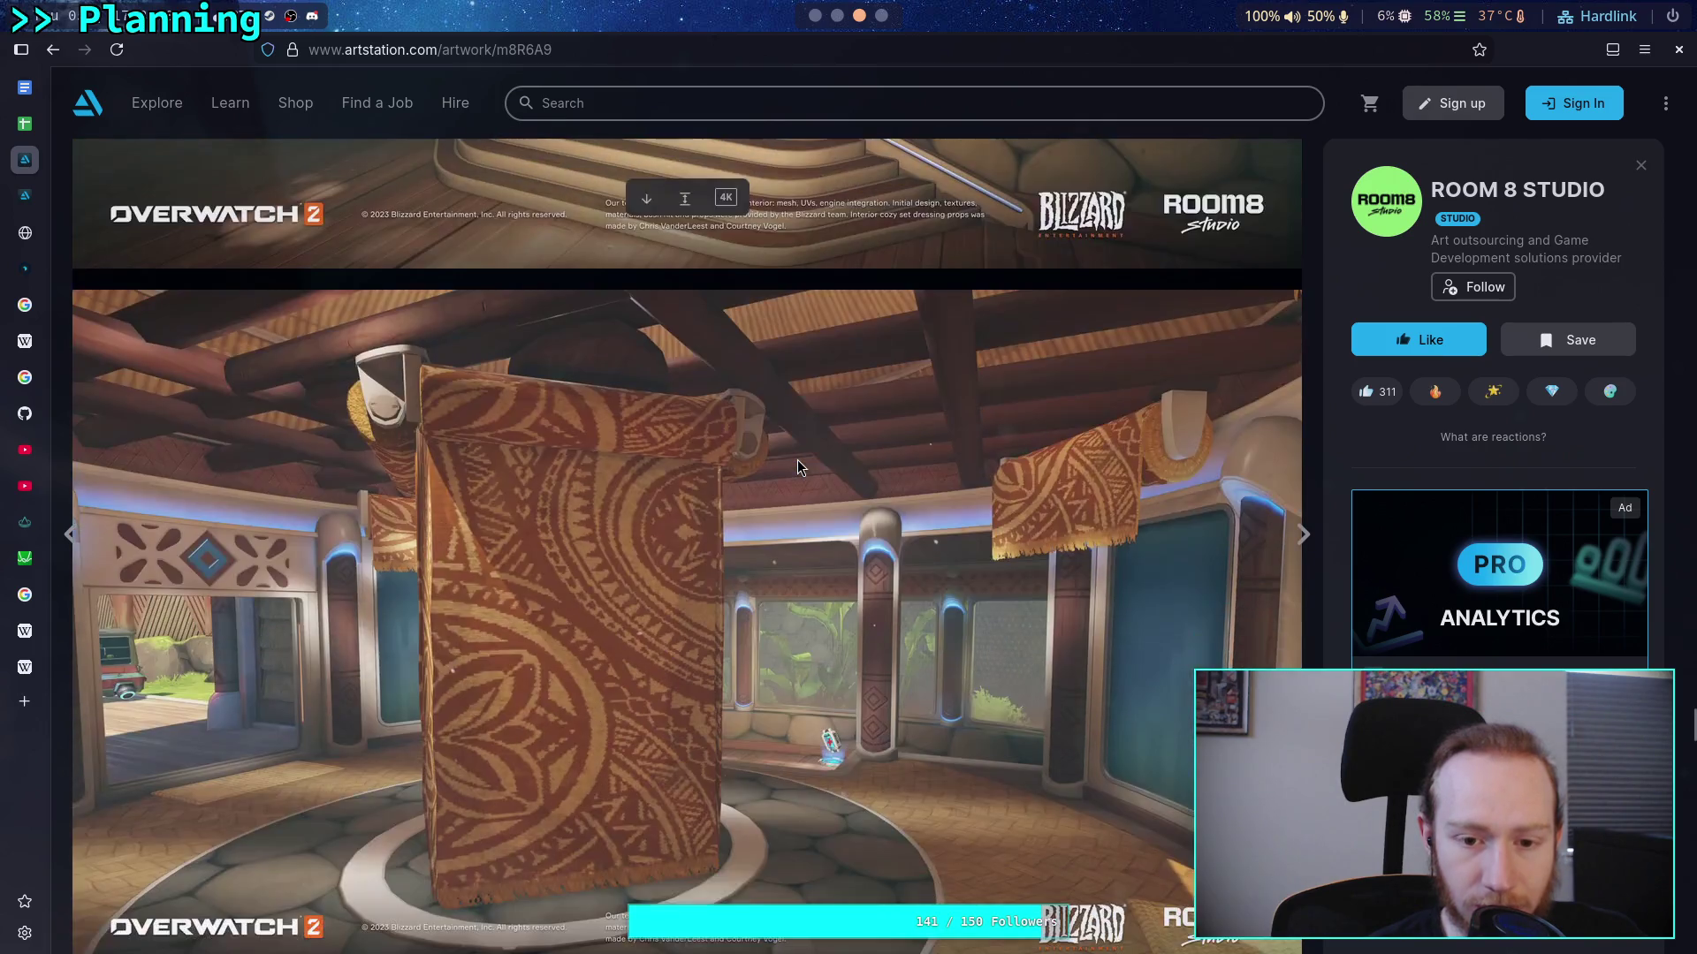
{"action": "scroll", "coordinate": [798, 461], "scroll_direction": "down", "scroll_amount": 3}
{"action": "scroll", "coordinate": [797, 466], "scroll_direction": "up", "scroll_amount": 2}
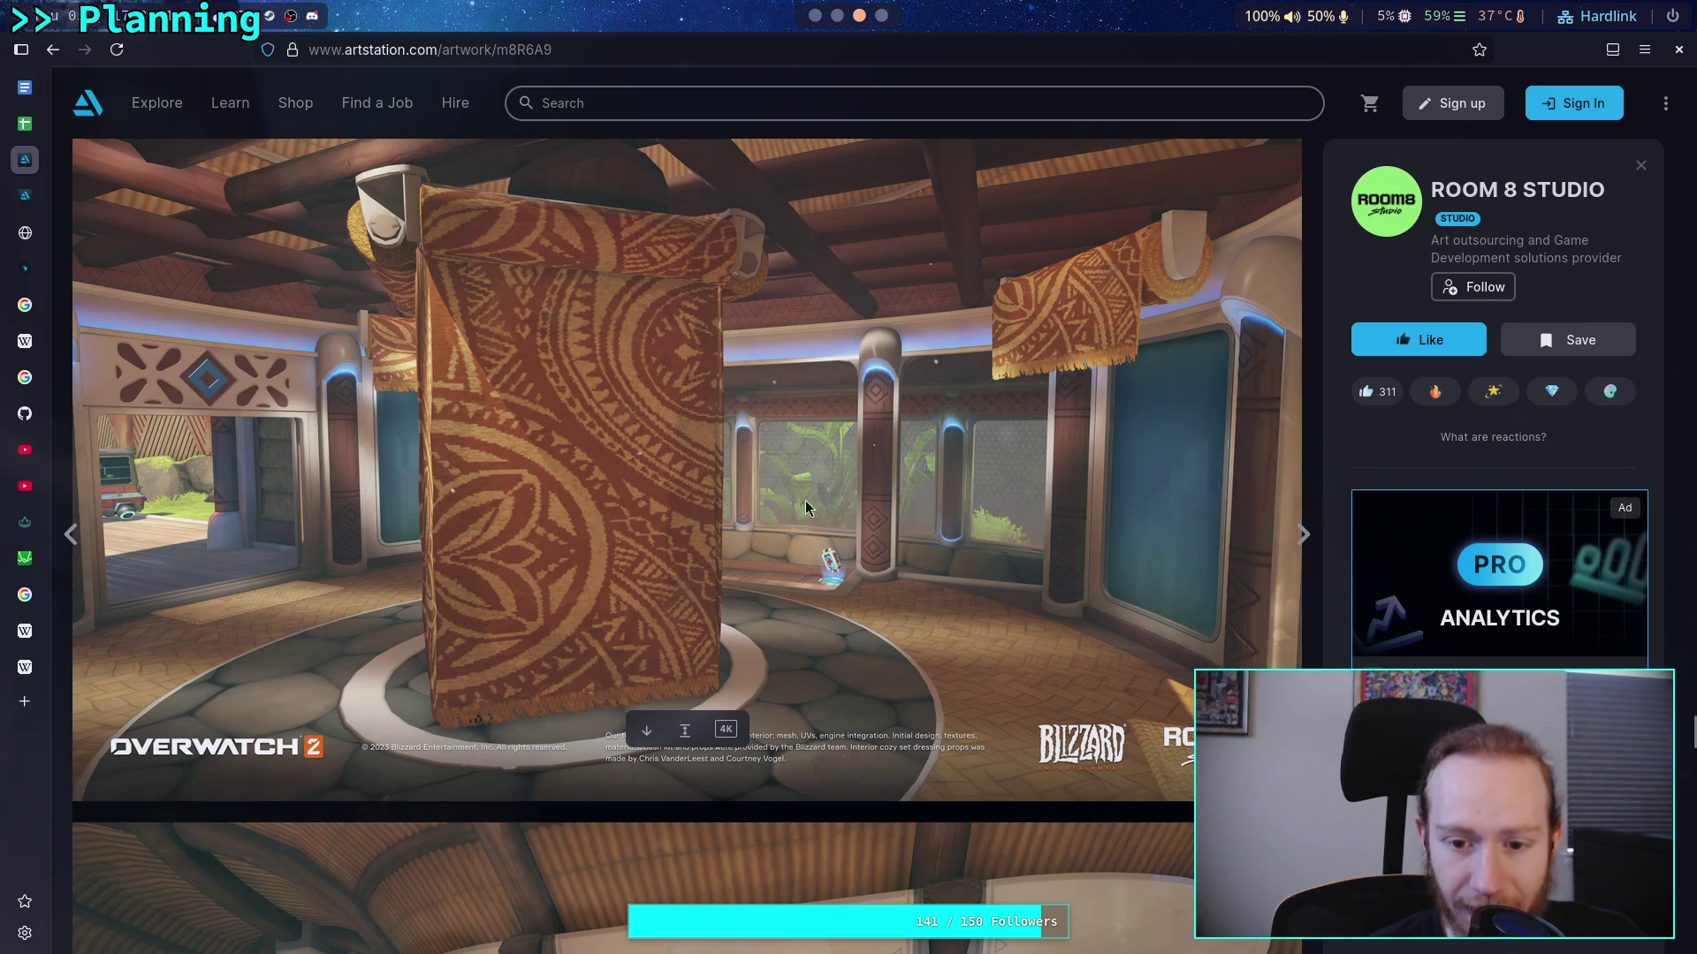
{"action": "scroll", "coordinate": [929, 535], "scroll_direction": "down", "scroll_amount": 3}
{"action": "scroll", "coordinate": [955, 355], "scroll_direction": "up", "scroll_amount": 2}
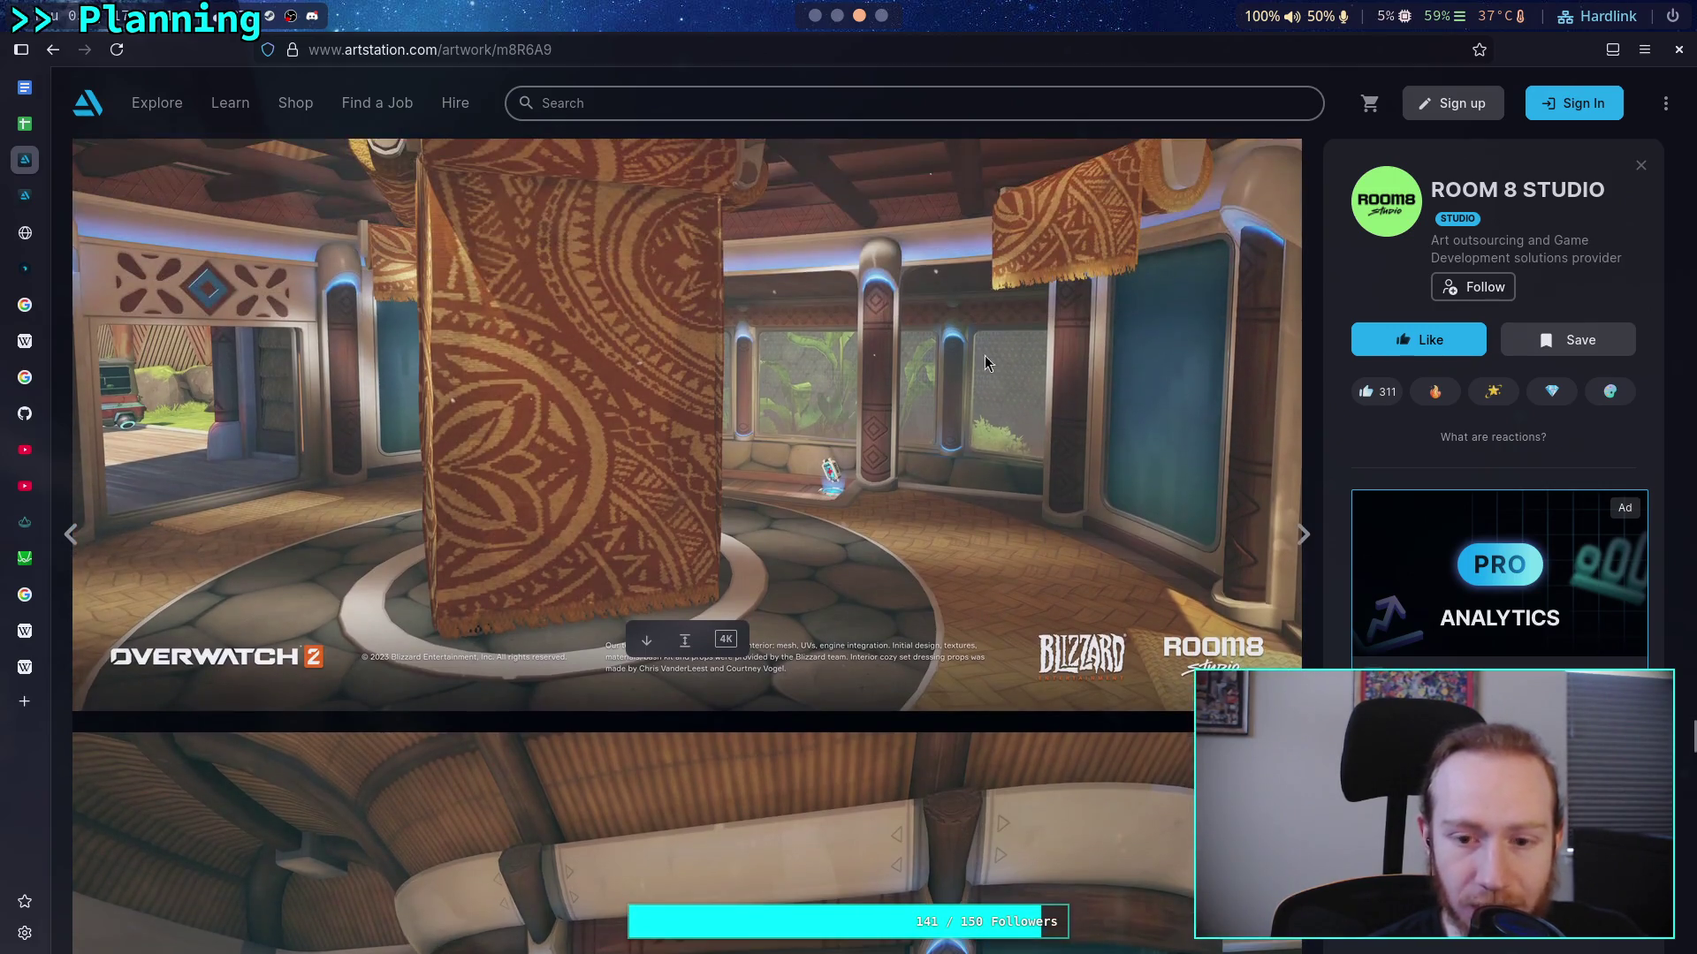
{"action": "scroll", "coordinate": [664, 398], "scroll_direction": "up", "scroll_amount": 2}
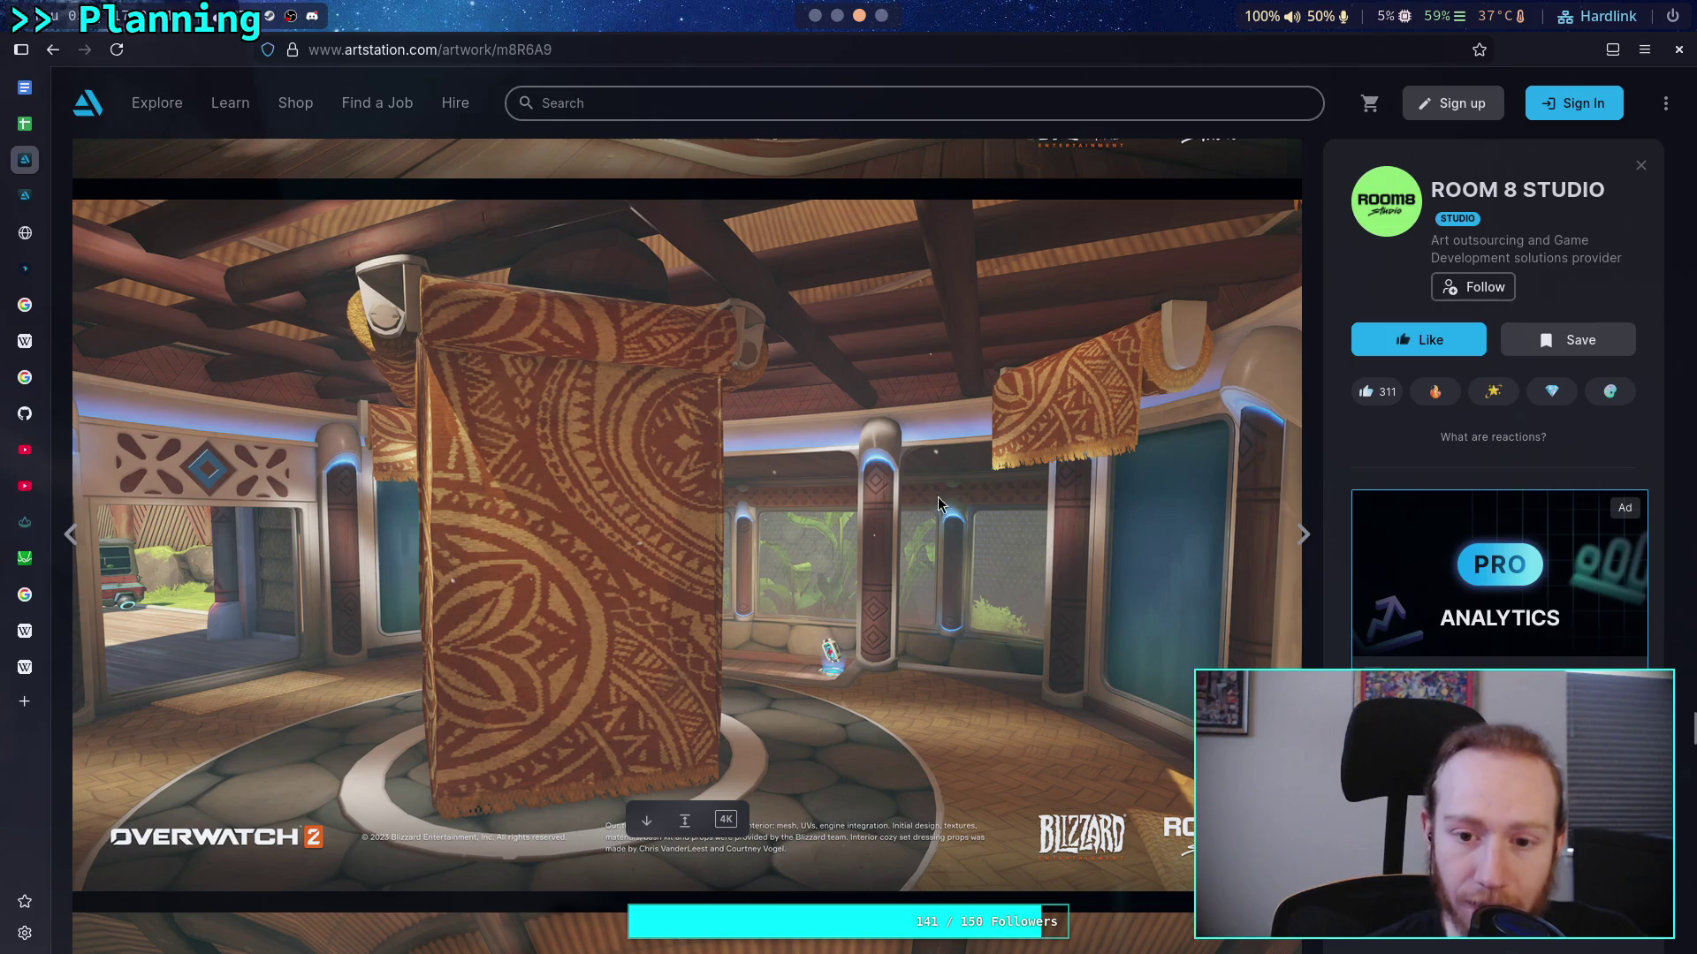
{"action": "scroll", "coordinate": [1000, 624], "scroll_direction": "down", "scroll_amount": 4}
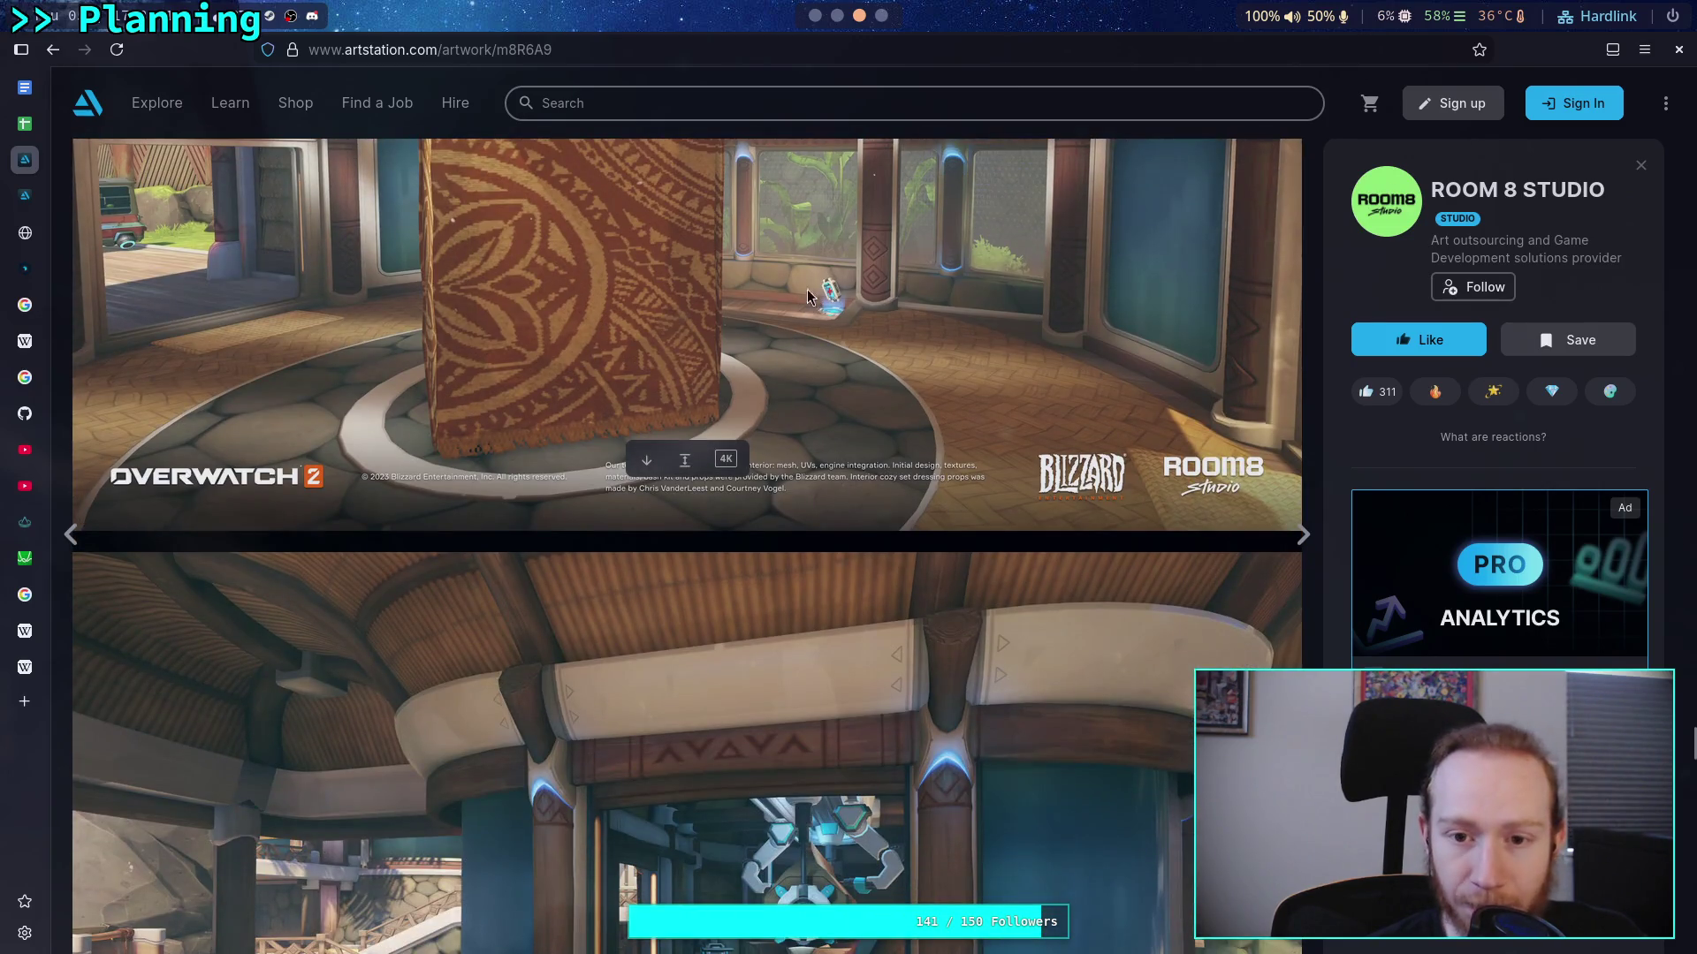
{"action": "scroll", "coordinate": [838, 319], "scroll_direction": "up", "scroll_amount": 2}
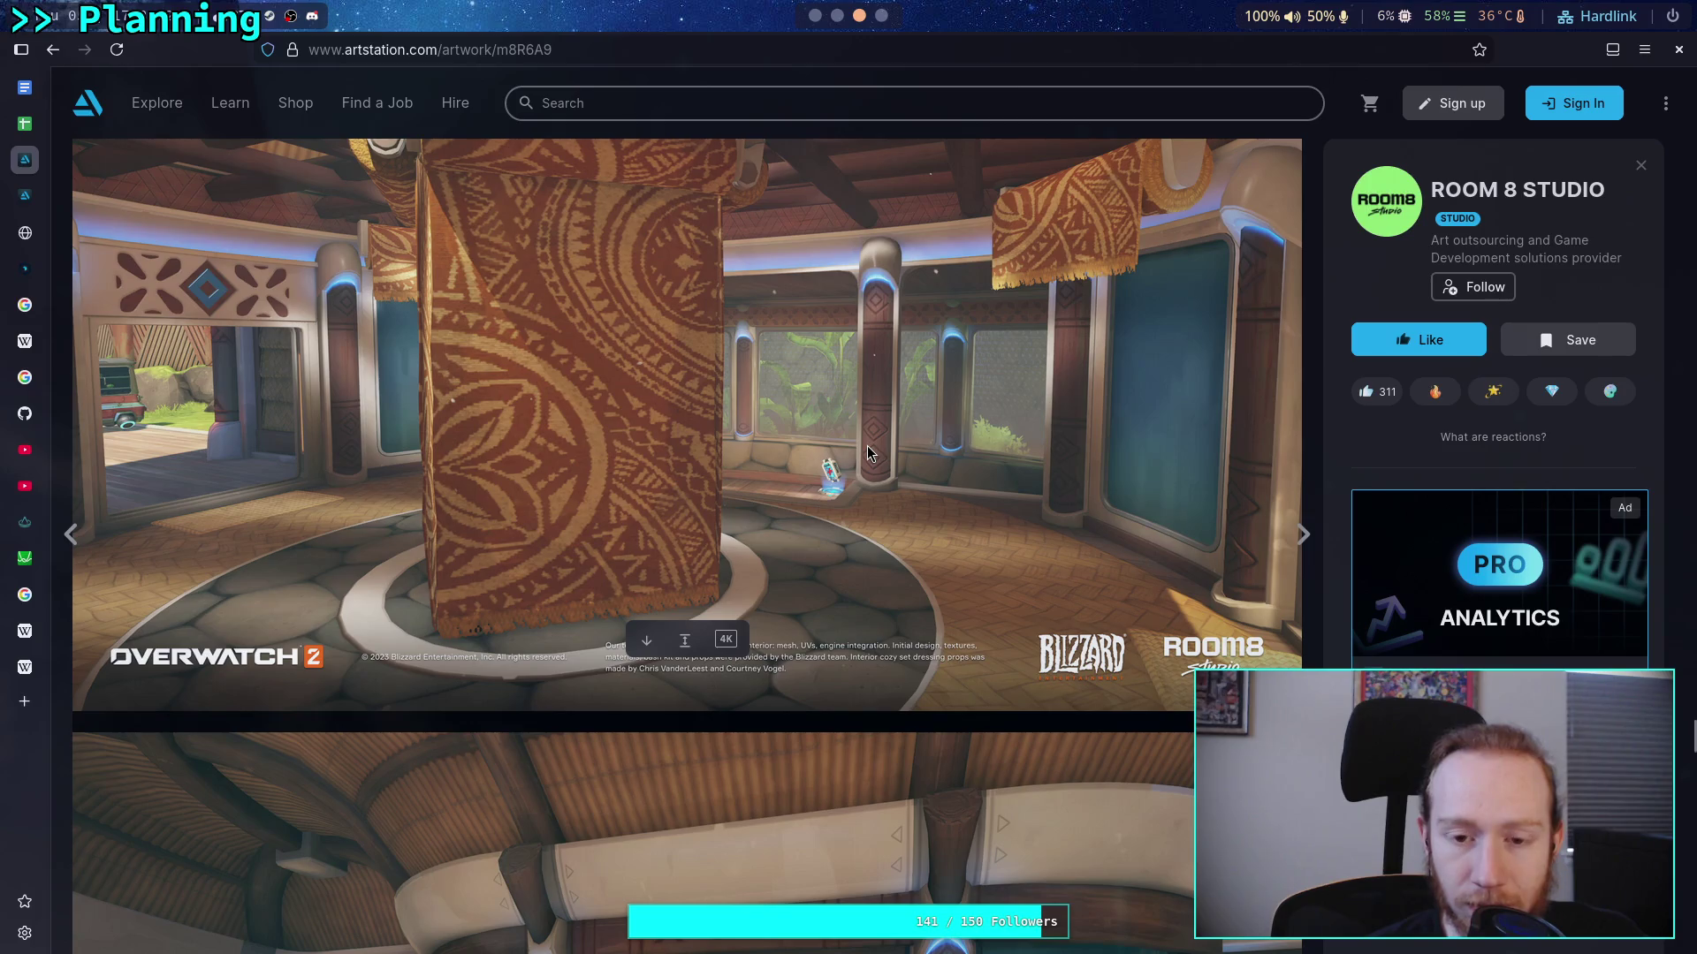
{"action": "scroll", "coordinate": [867, 445], "scroll_direction": "down", "scroll_amount": 8}
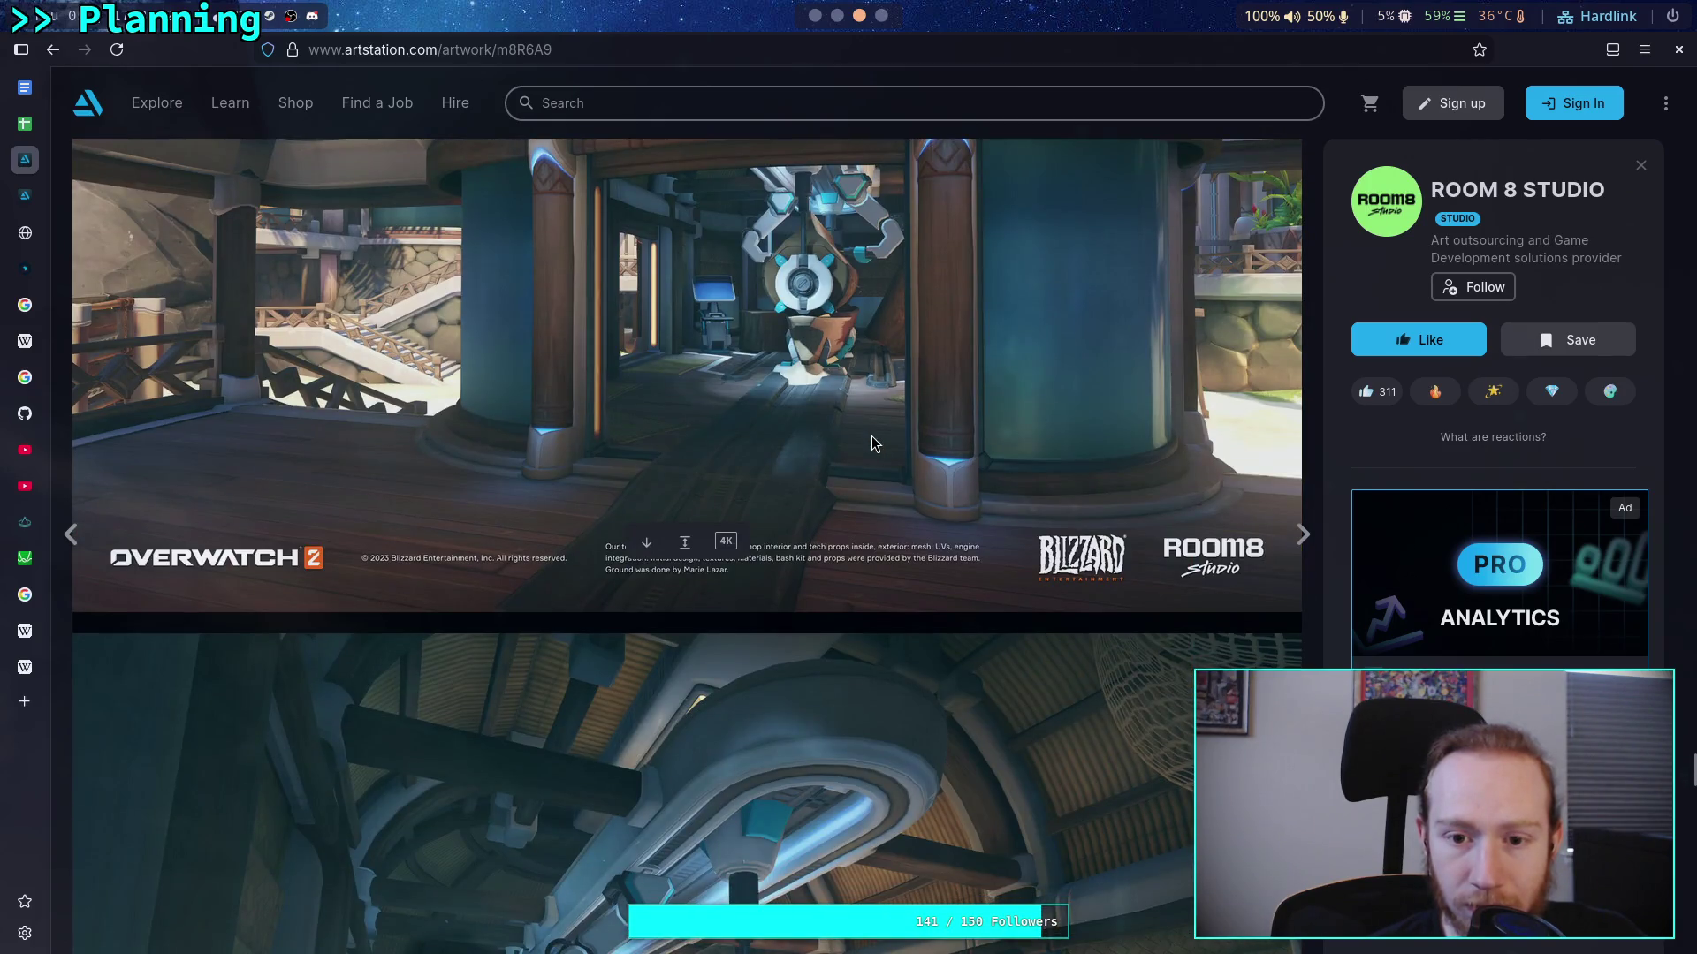
{"action": "scroll", "coordinate": [872, 437], "scroll_direction": "down", "scroll_amount": 12}
{"action": "scroll", "coordinate": [871, 435], "scroll_direction": "up", "scroll_amount": 4}
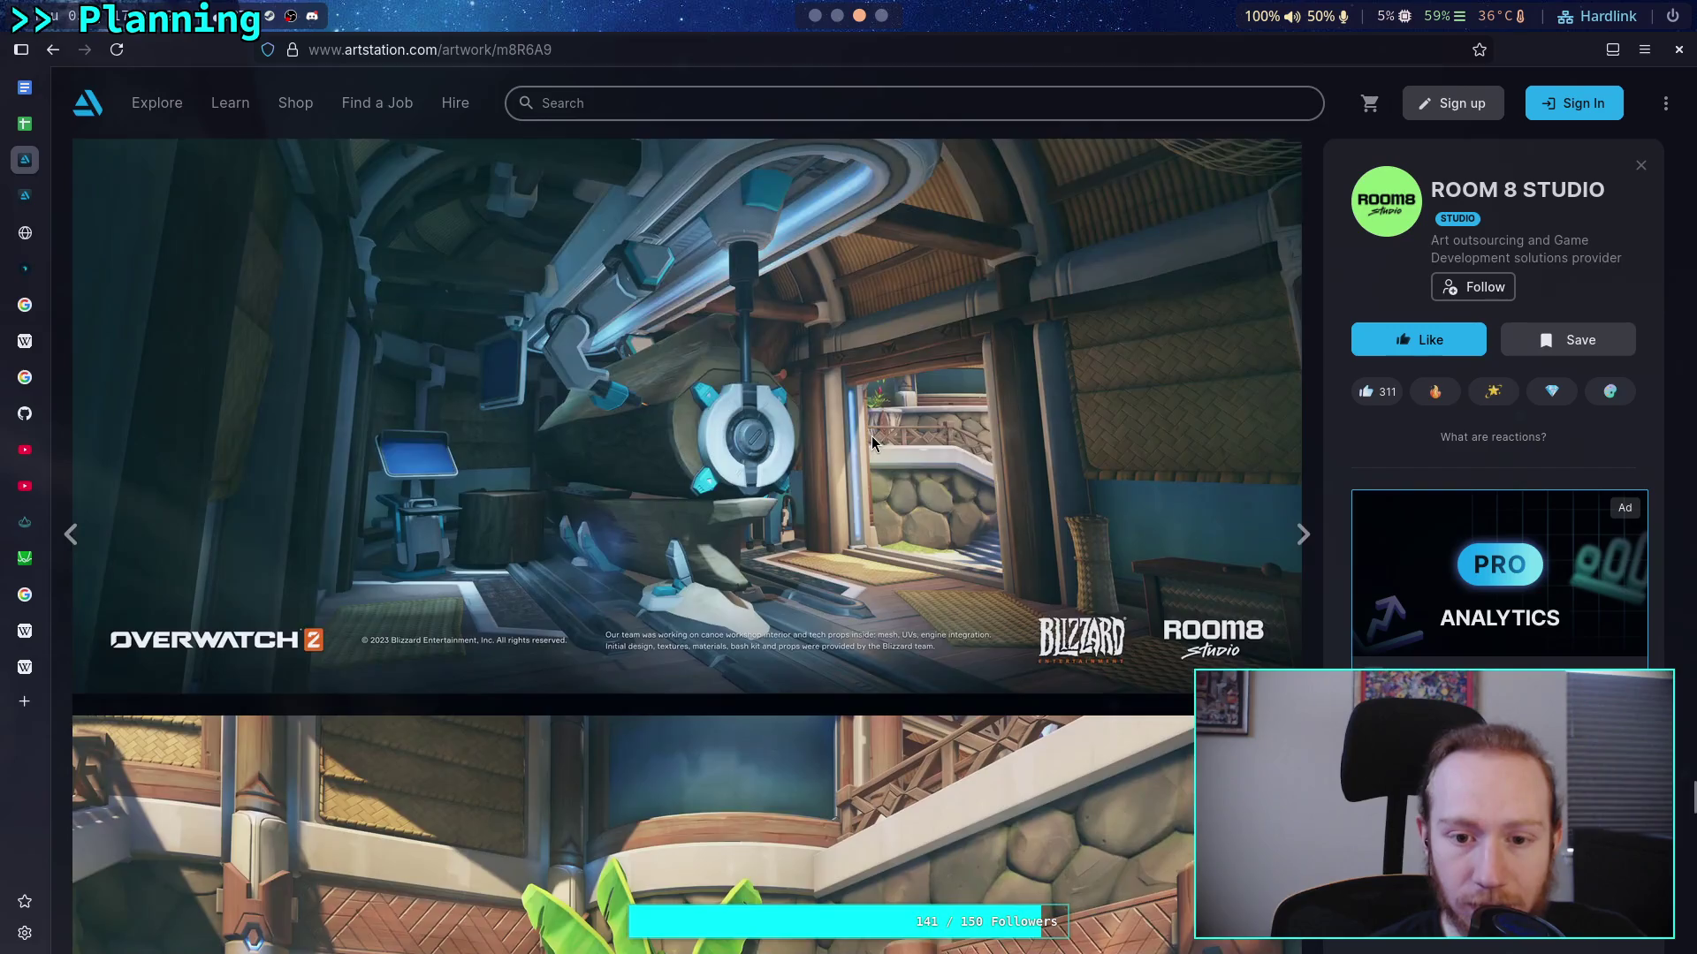
{"action": "scroll", "coordinate": [870, 437], "scroll_direction": "down", "scroll_amount": 1}
{"action": "scroll", "coordinate": [871, 436], "scroll_direction": "up", "scroll_amount": 10}
{"action": "scroll", "coordinate": [870, 436], "scroll_direction": "down", "scroll_amount": 7}
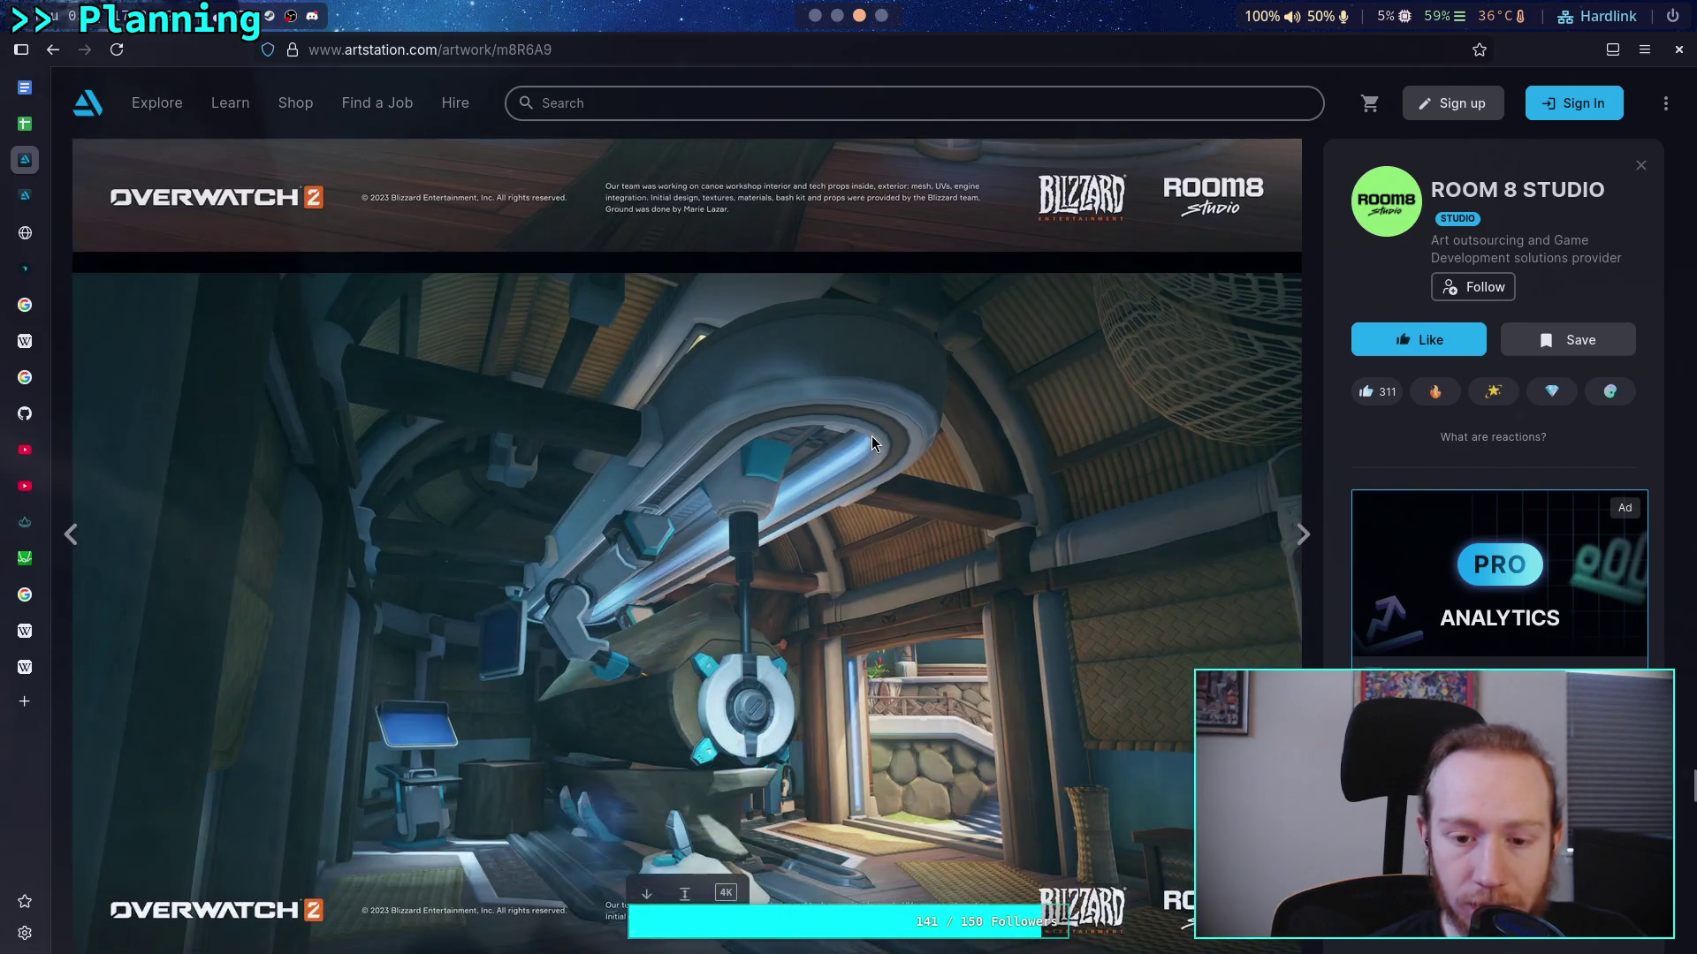
{"action": "scroll", "coordinate": [871, 437], "scroll_direction": "down", "scroll_amount": 4}
{"action": "scroll", "coordinate": [871, 437], "scroll_direction": "up", "scroll_amount": 10}
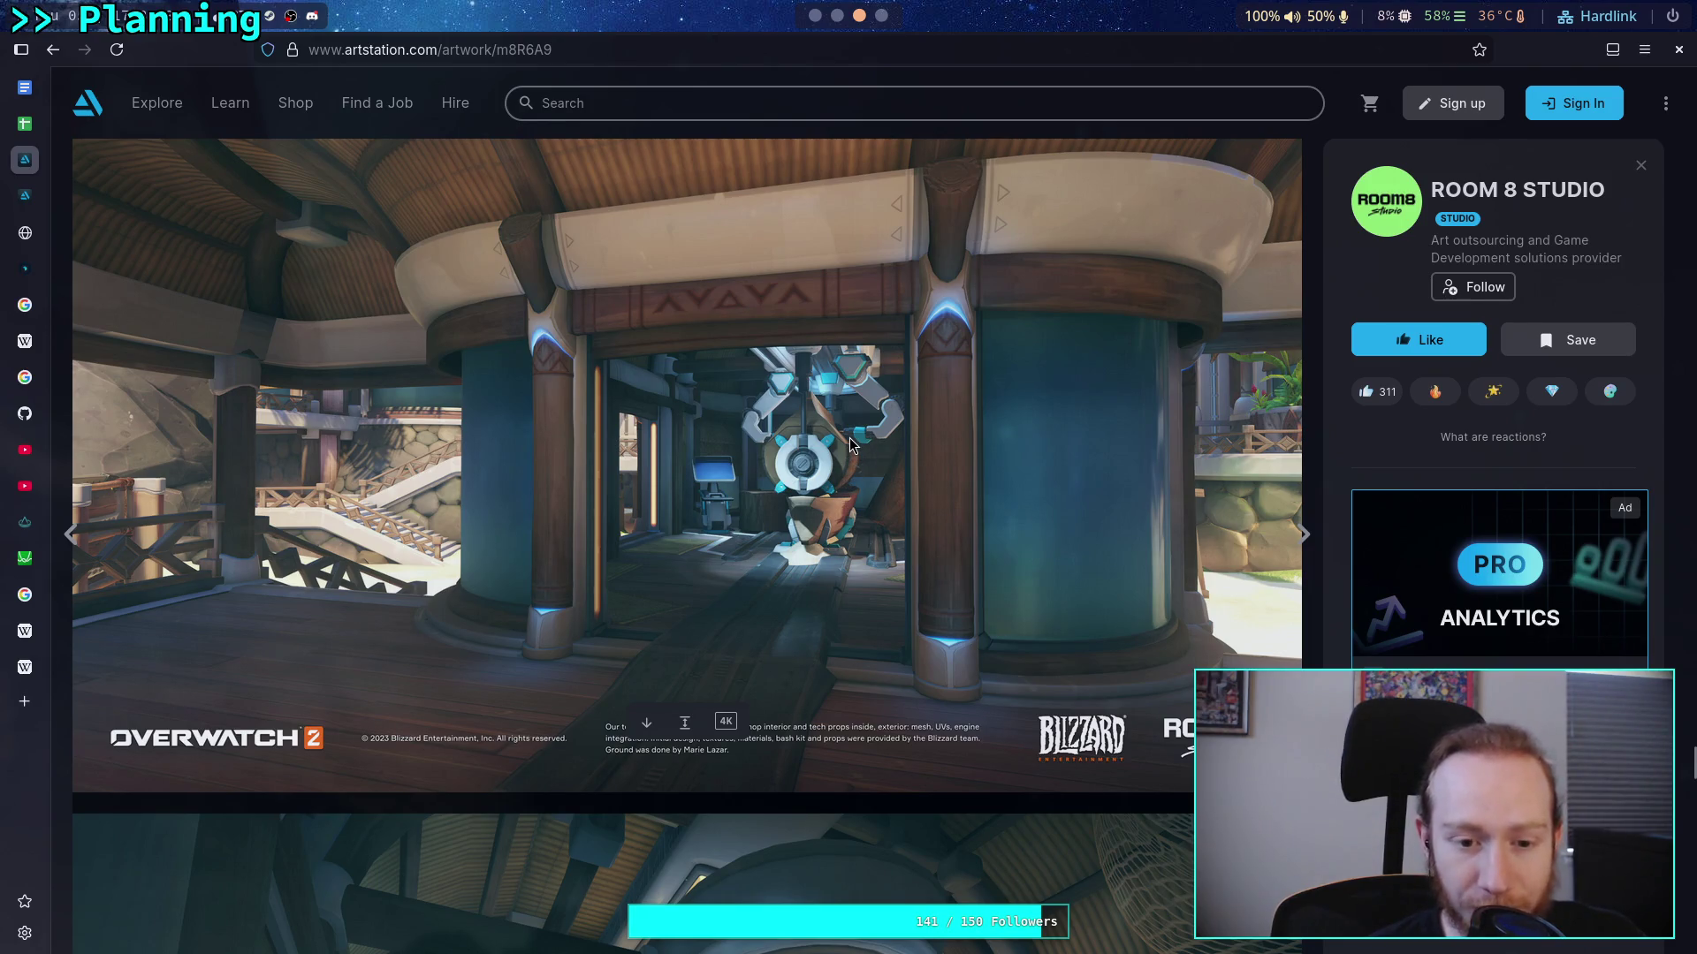
{"action": "scroll", "coordinate": [850, 441], "scroll_direction": "down", "scroll_amount": 15}
{"action": "scroll", "coordinate": [845, 439], "scroll_direction": "down", "scroll_amount": 15}
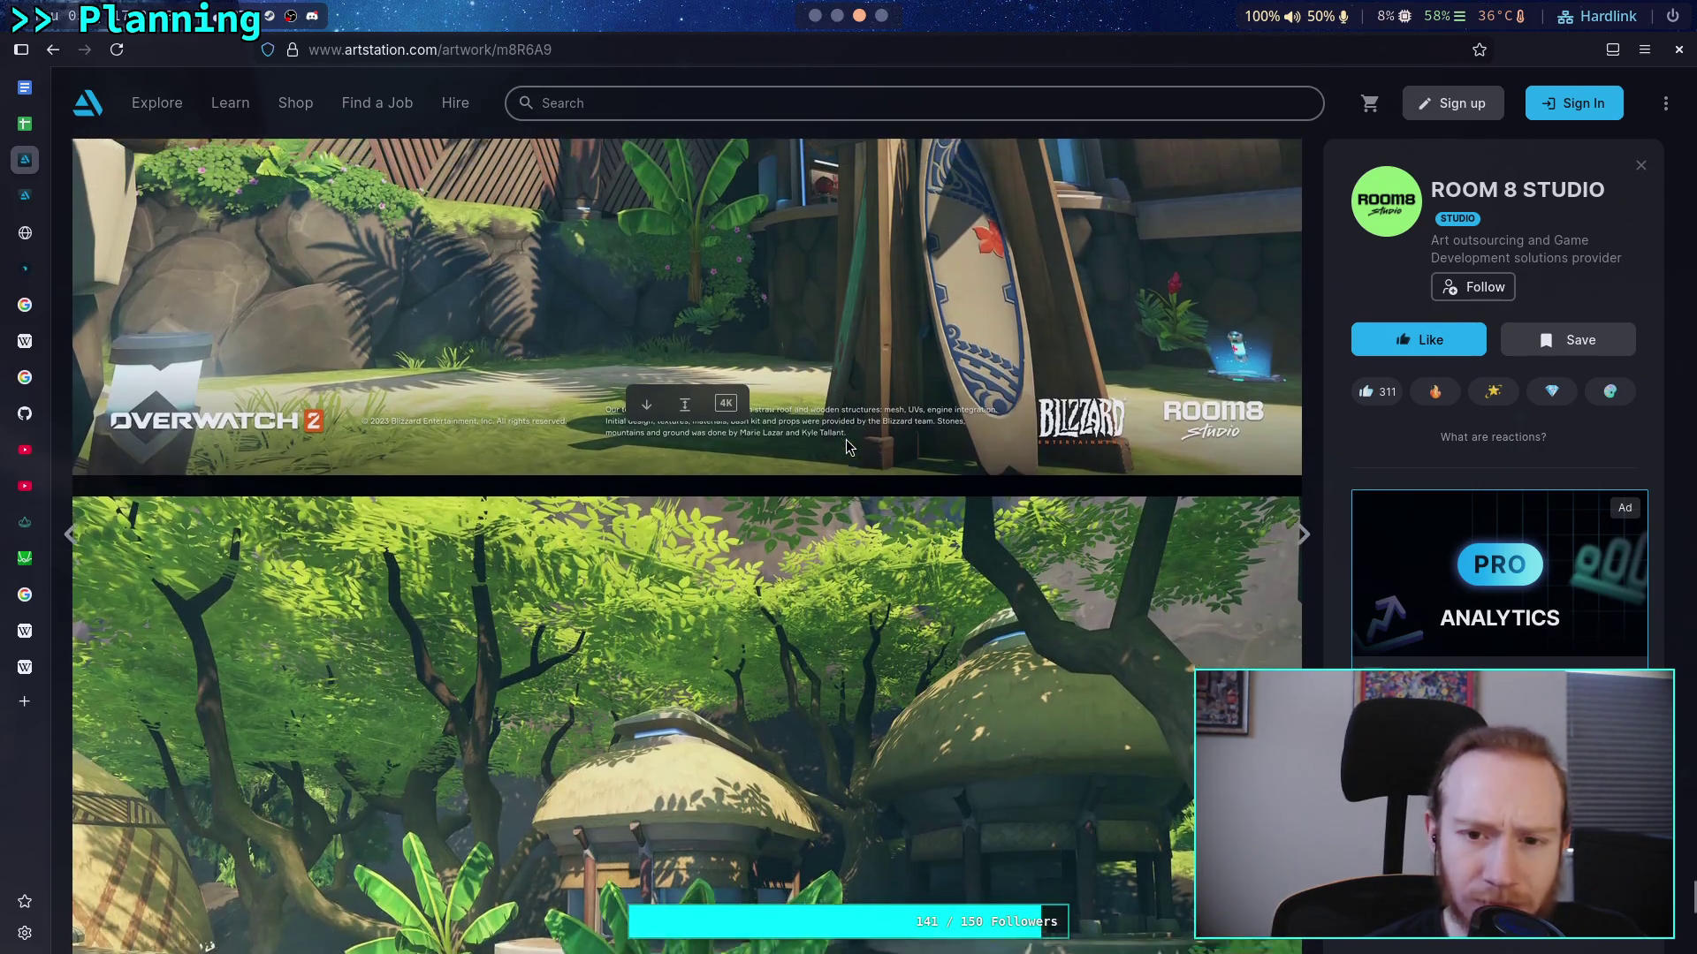
{"action": "scroll", "coordinate": [846, 439], "scroll_direction": "up", "scroll_amount": 3}
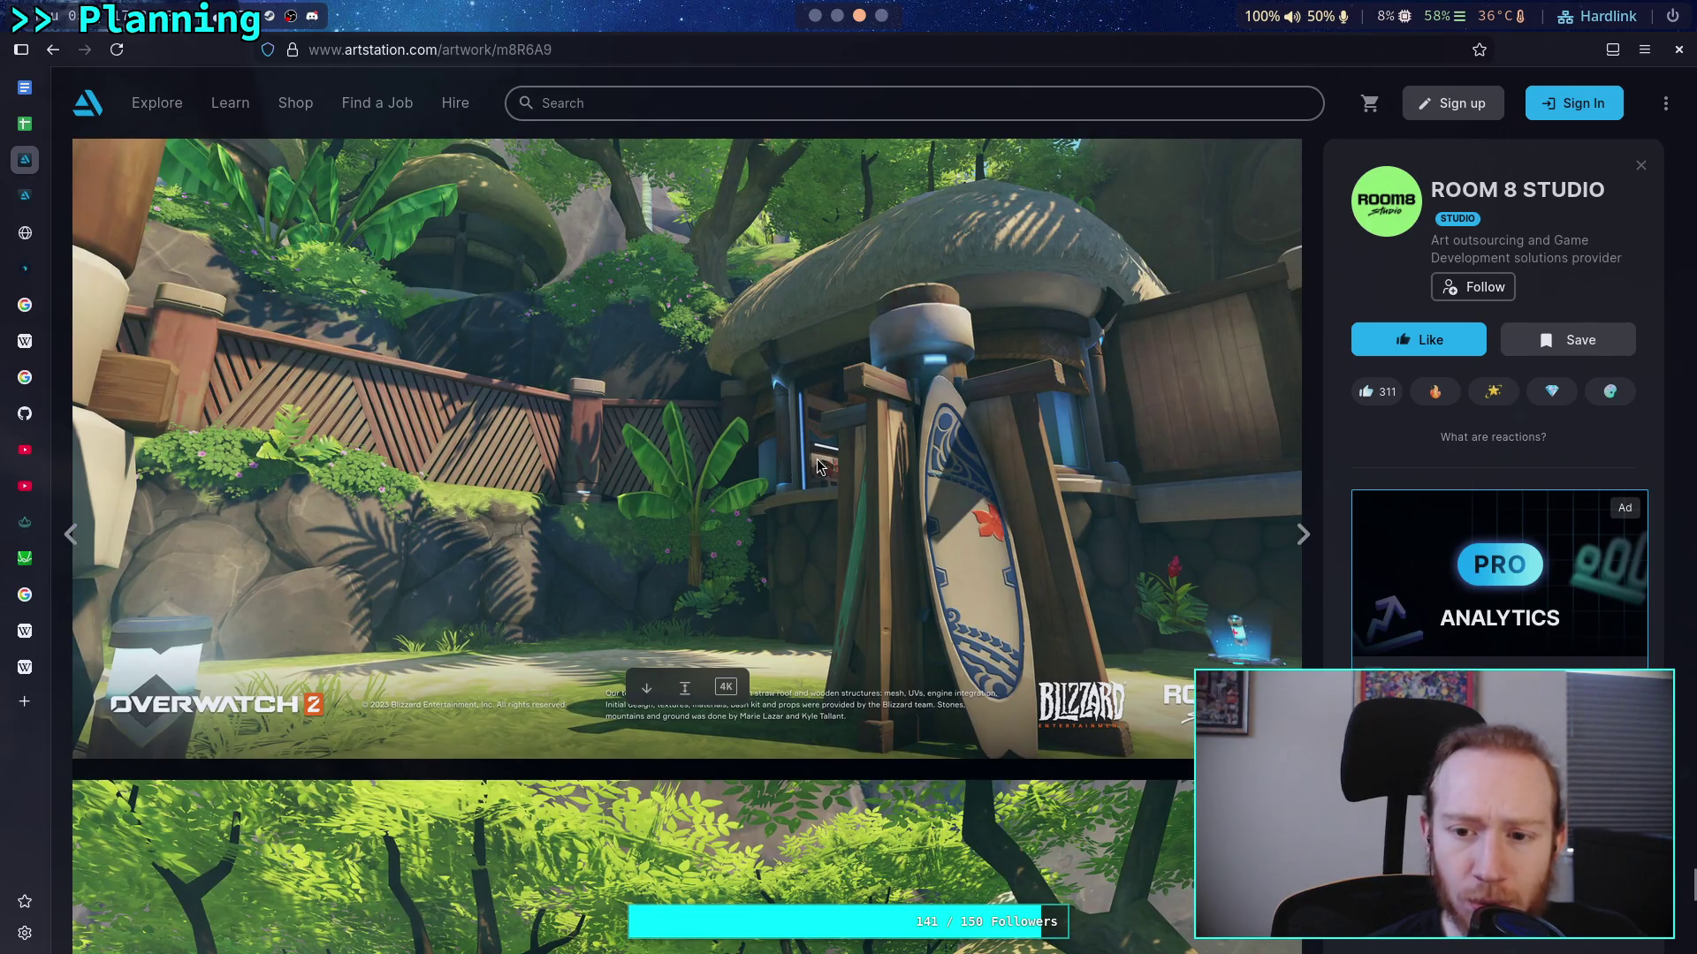
{"action": "scroll", "coordinate": [819, 468], "scroll_direction": "down", "scroll_amount": 5}
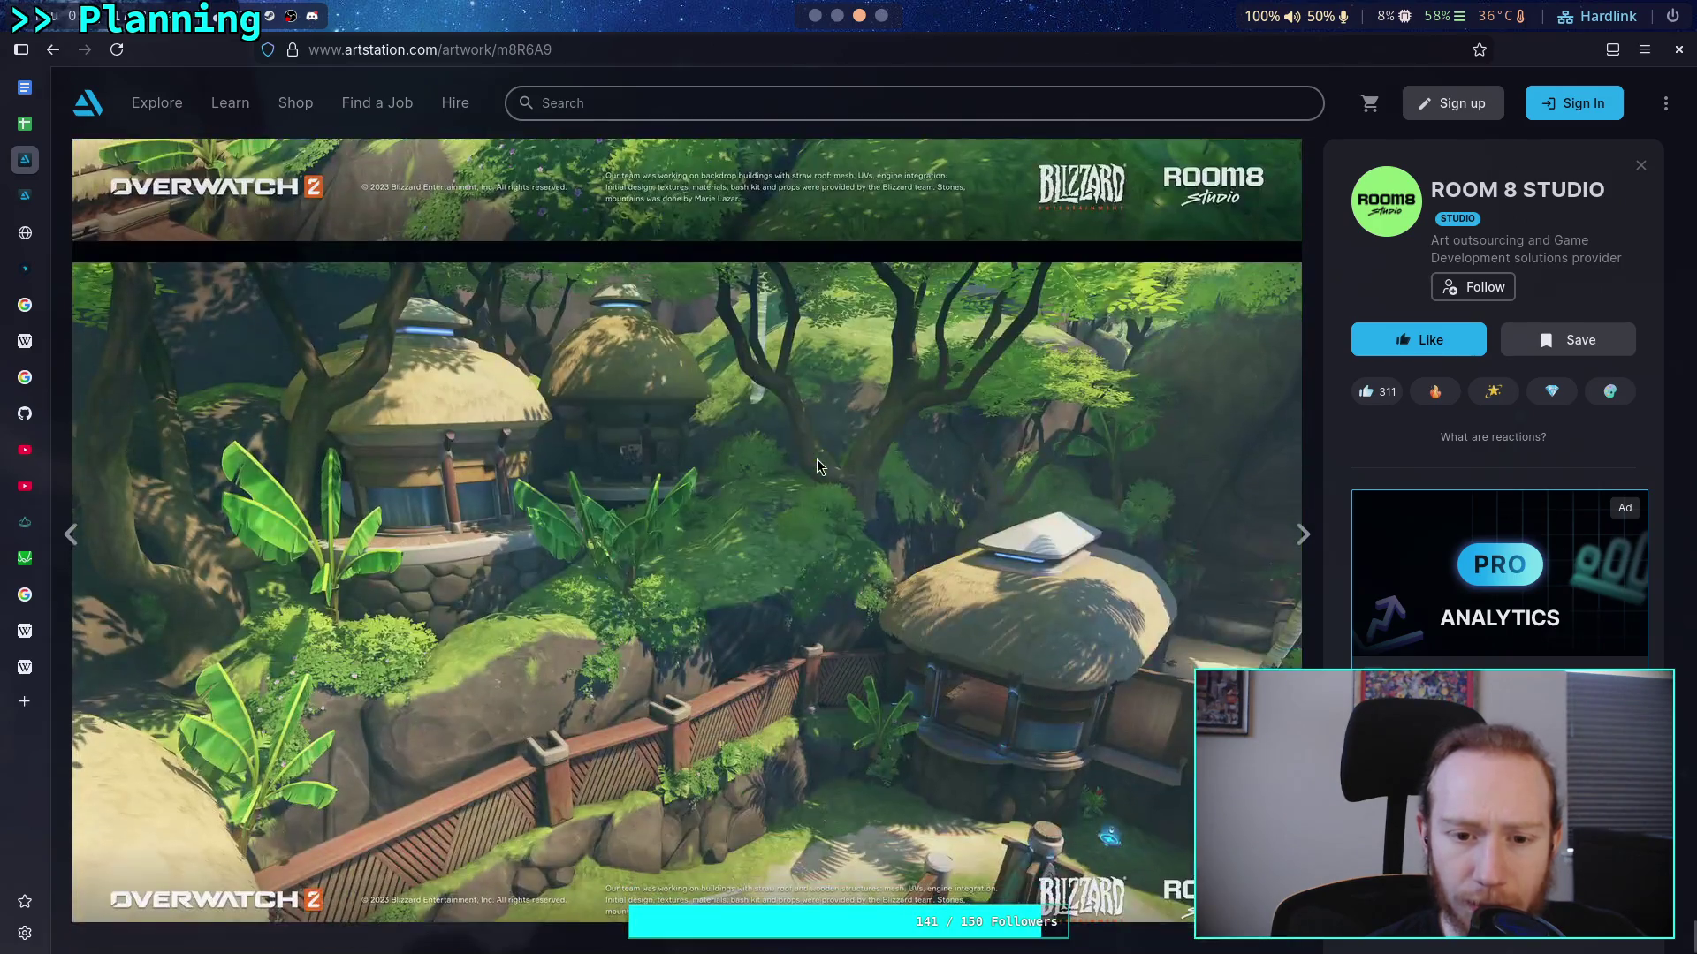
Return to the Gameplay & Level Design results and open another environment artwork
{"action": "left_click", "coordinate": [53, 49]}
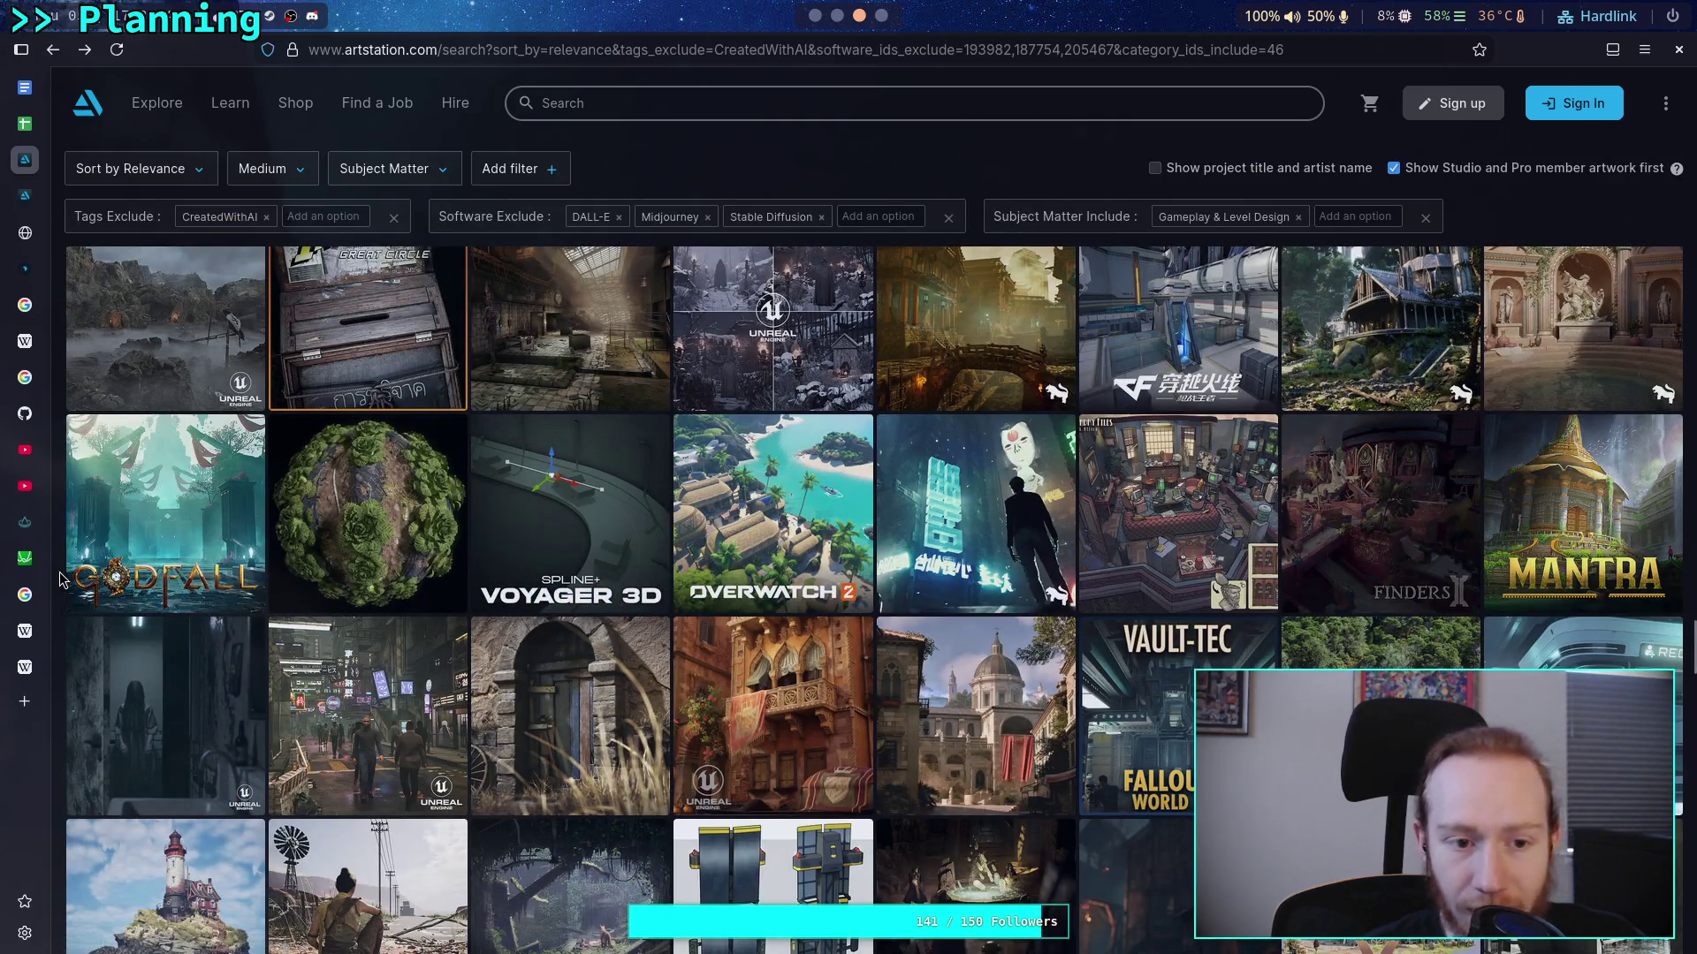
{"action": "scroll", "coordinate": [63, 579], "scroll_direction": "up", "scroll_amount": 2}
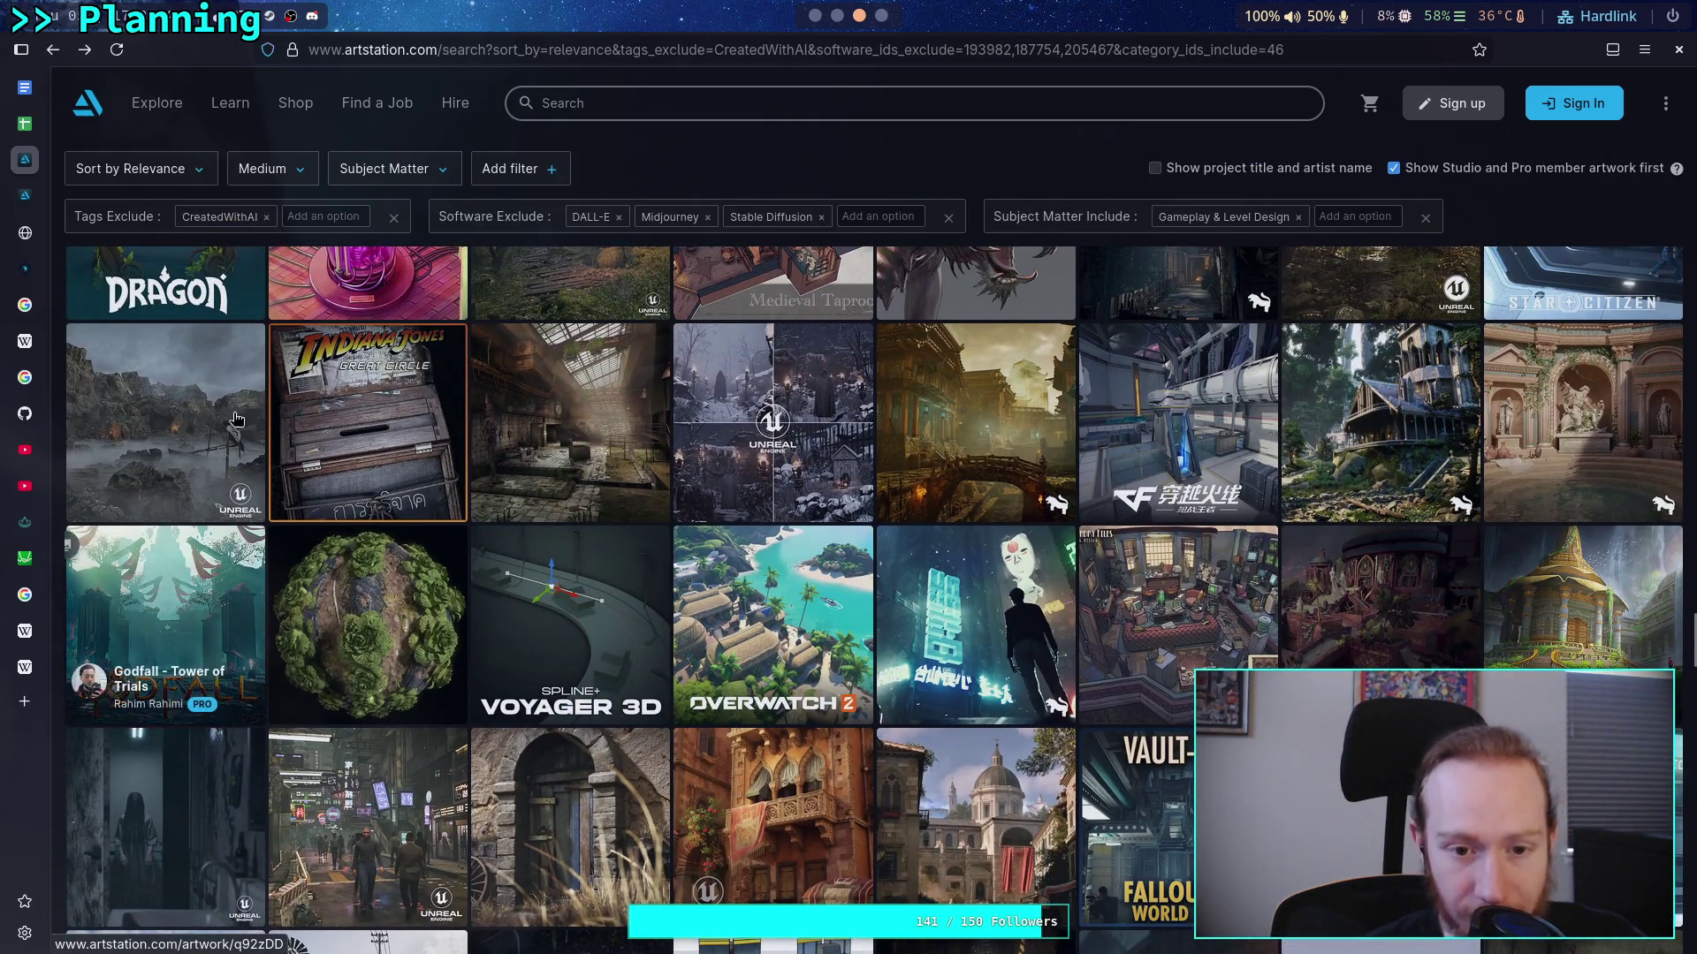
{"action": "left_click", "coordinate": [731, 556]}
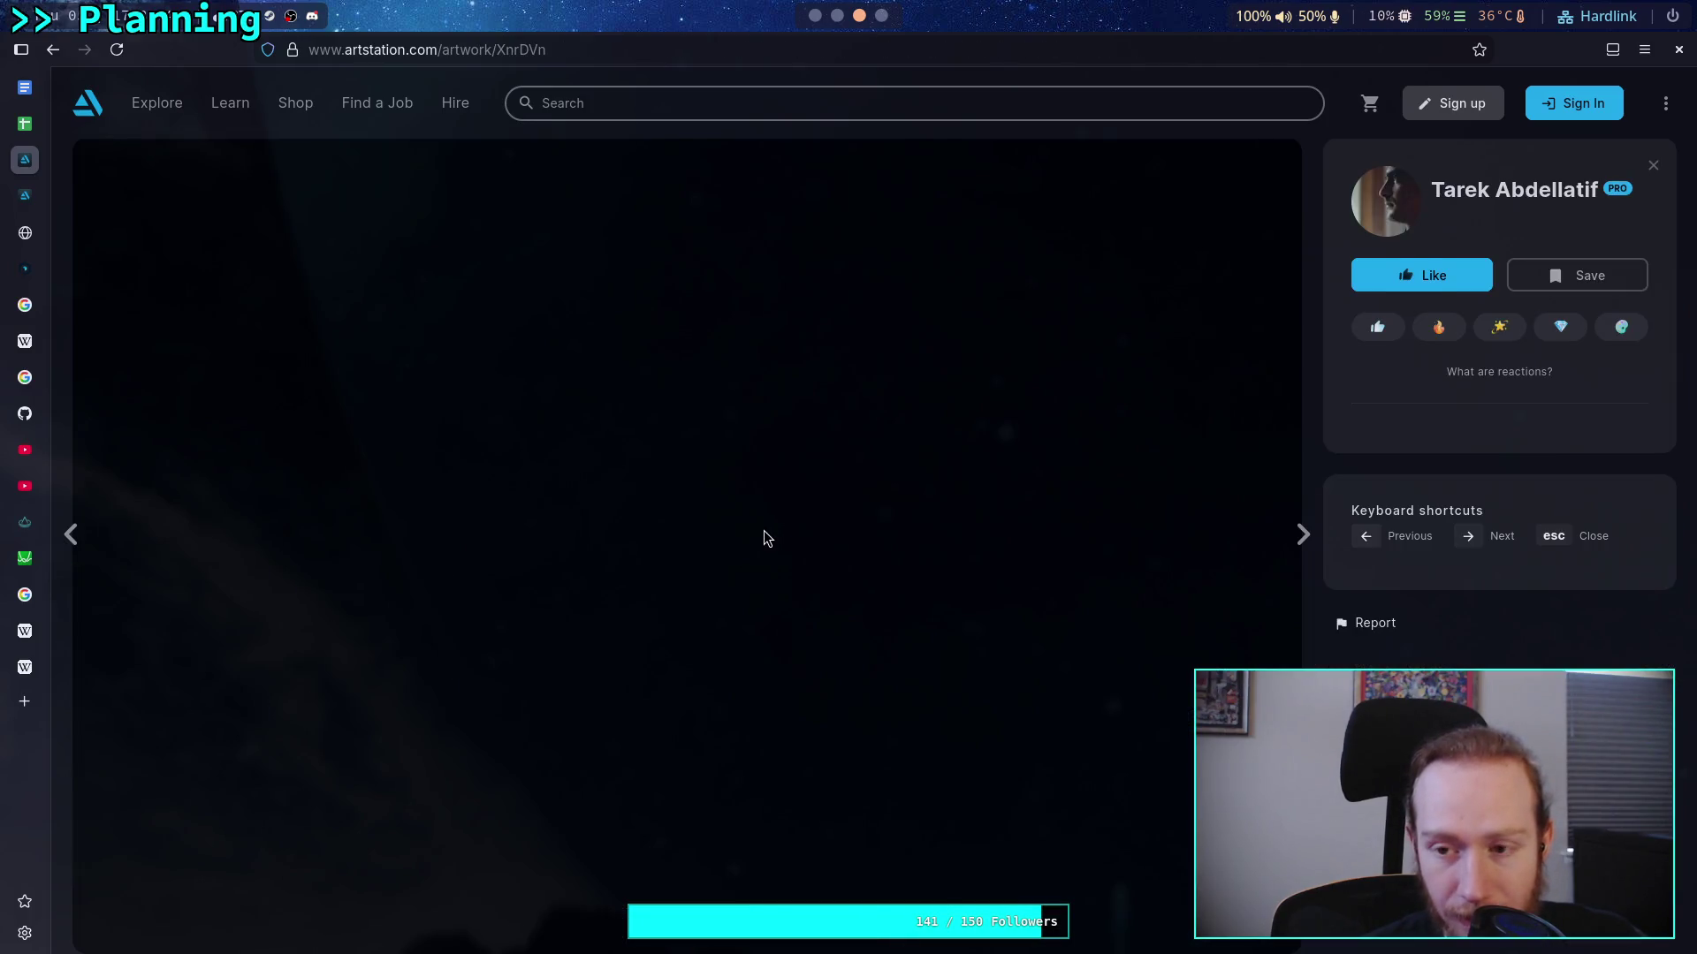
{"action": "scroll", "coordinate": [768, 529], "scroll_direction": "down", "scroll_amount": 5}
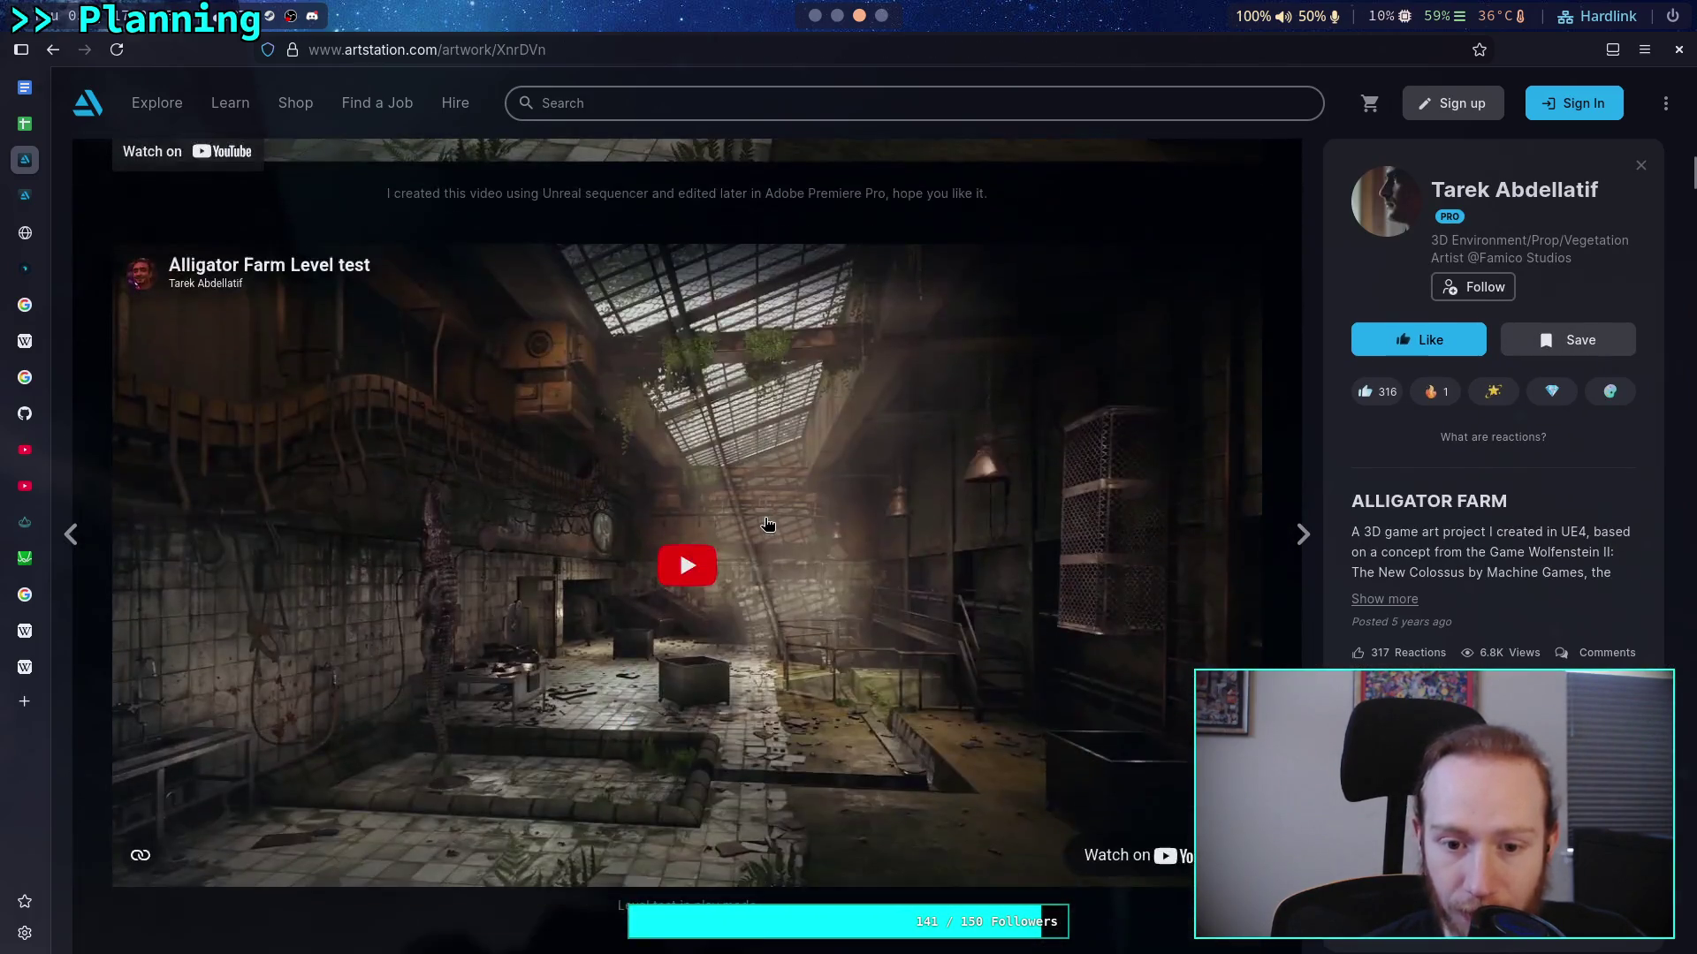
{"action": "scroll", "coordinate": [760, 524], "scroll_direction": "down", "scroll_amount": 10}
{"action": "scroll", "coordinate": [755, 528], "scroll_direction": "down", "scroll_amount": 12}
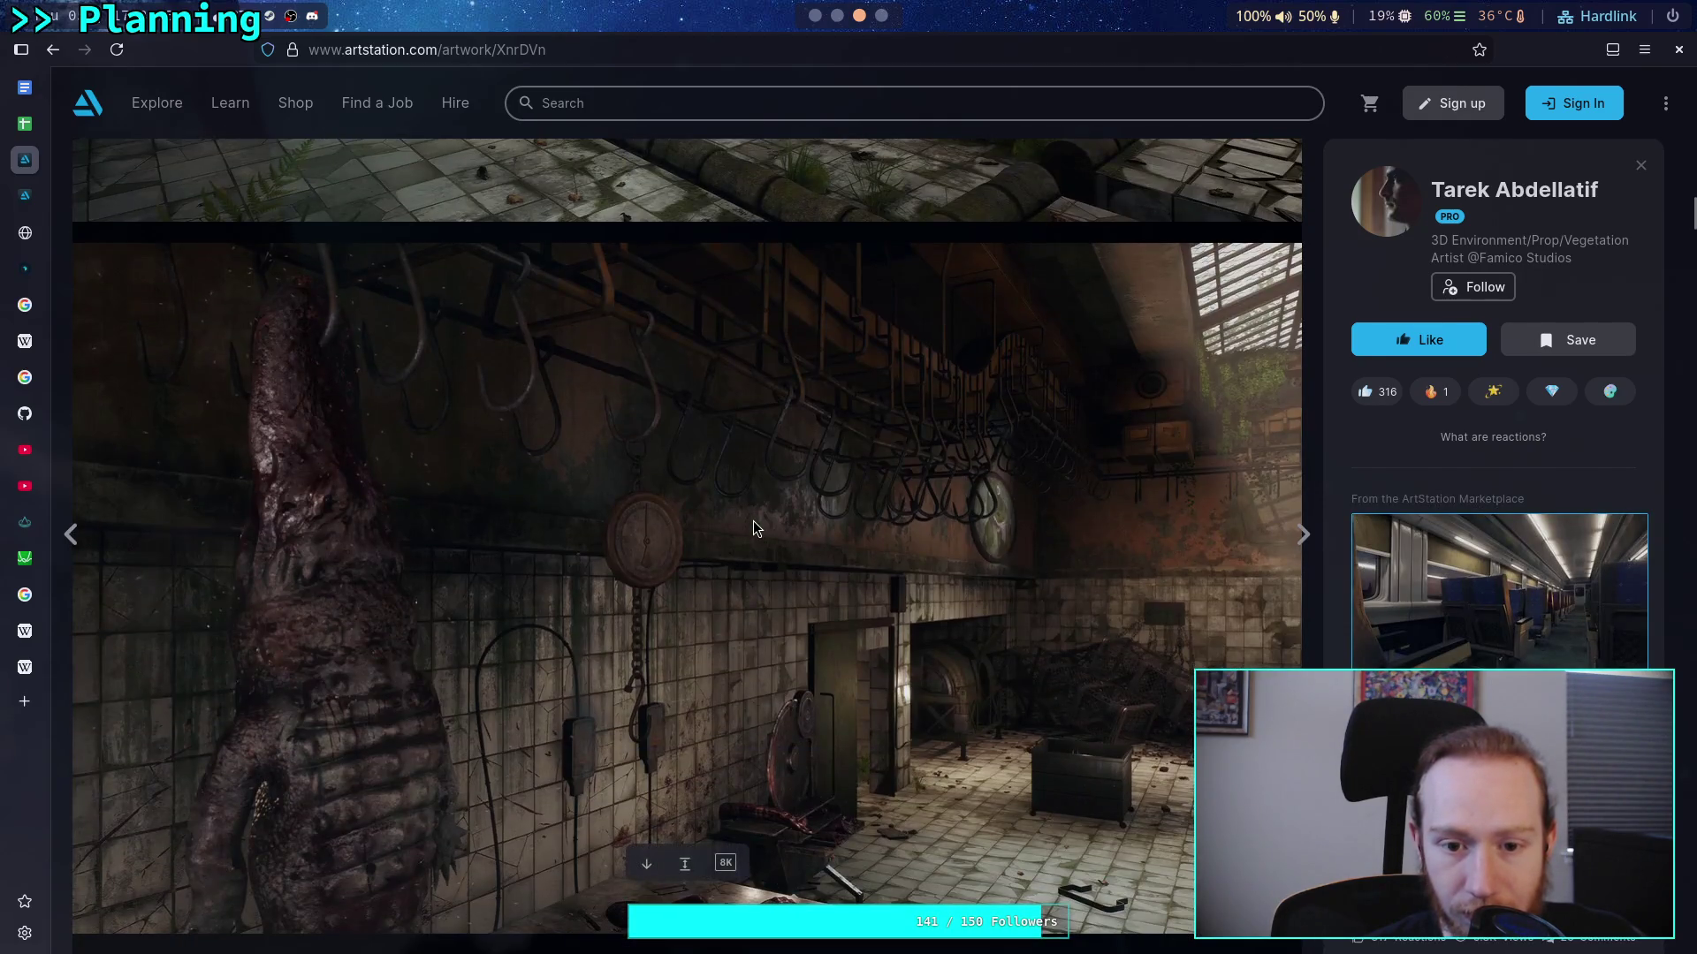
{"action": "scroll", "coordinate": [753, 527], "scroll_direction": "down", "scroll_amount": 15}
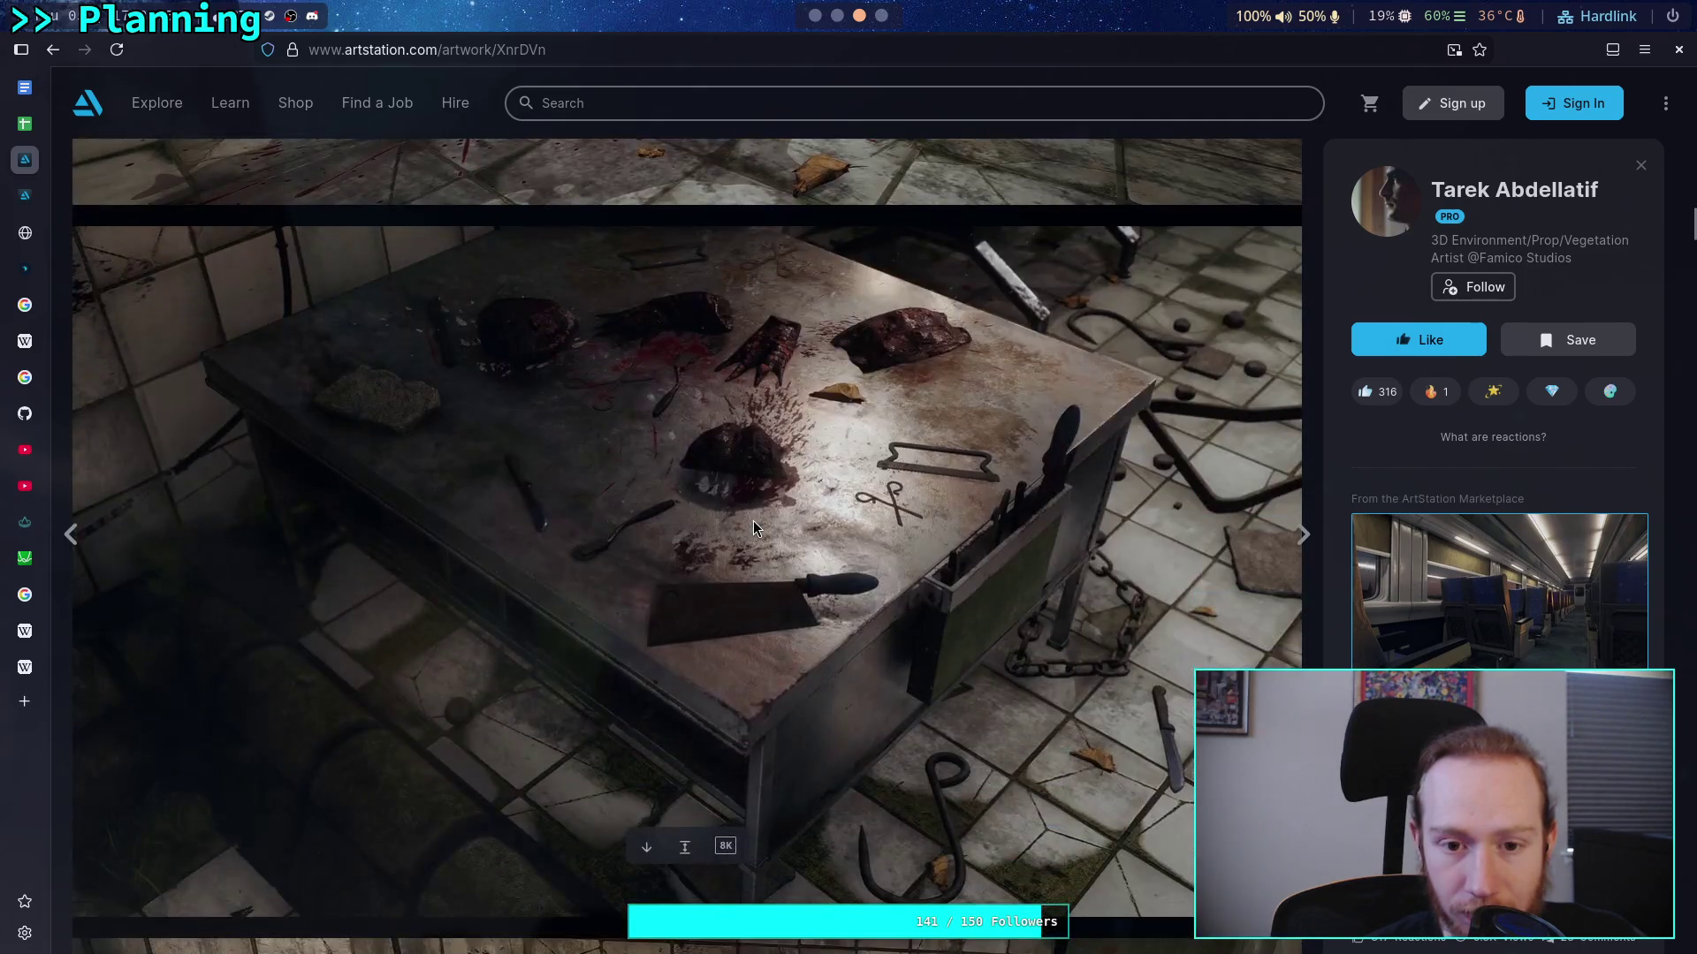
{"action": "scroll", "coordinate": [753, 527], "scroll_direction": "down", "scroll_amount": 15}
{"action": "scroll", "coordinate": [753, 524], "scroll_direction": "down", "scroll_amount": 15}
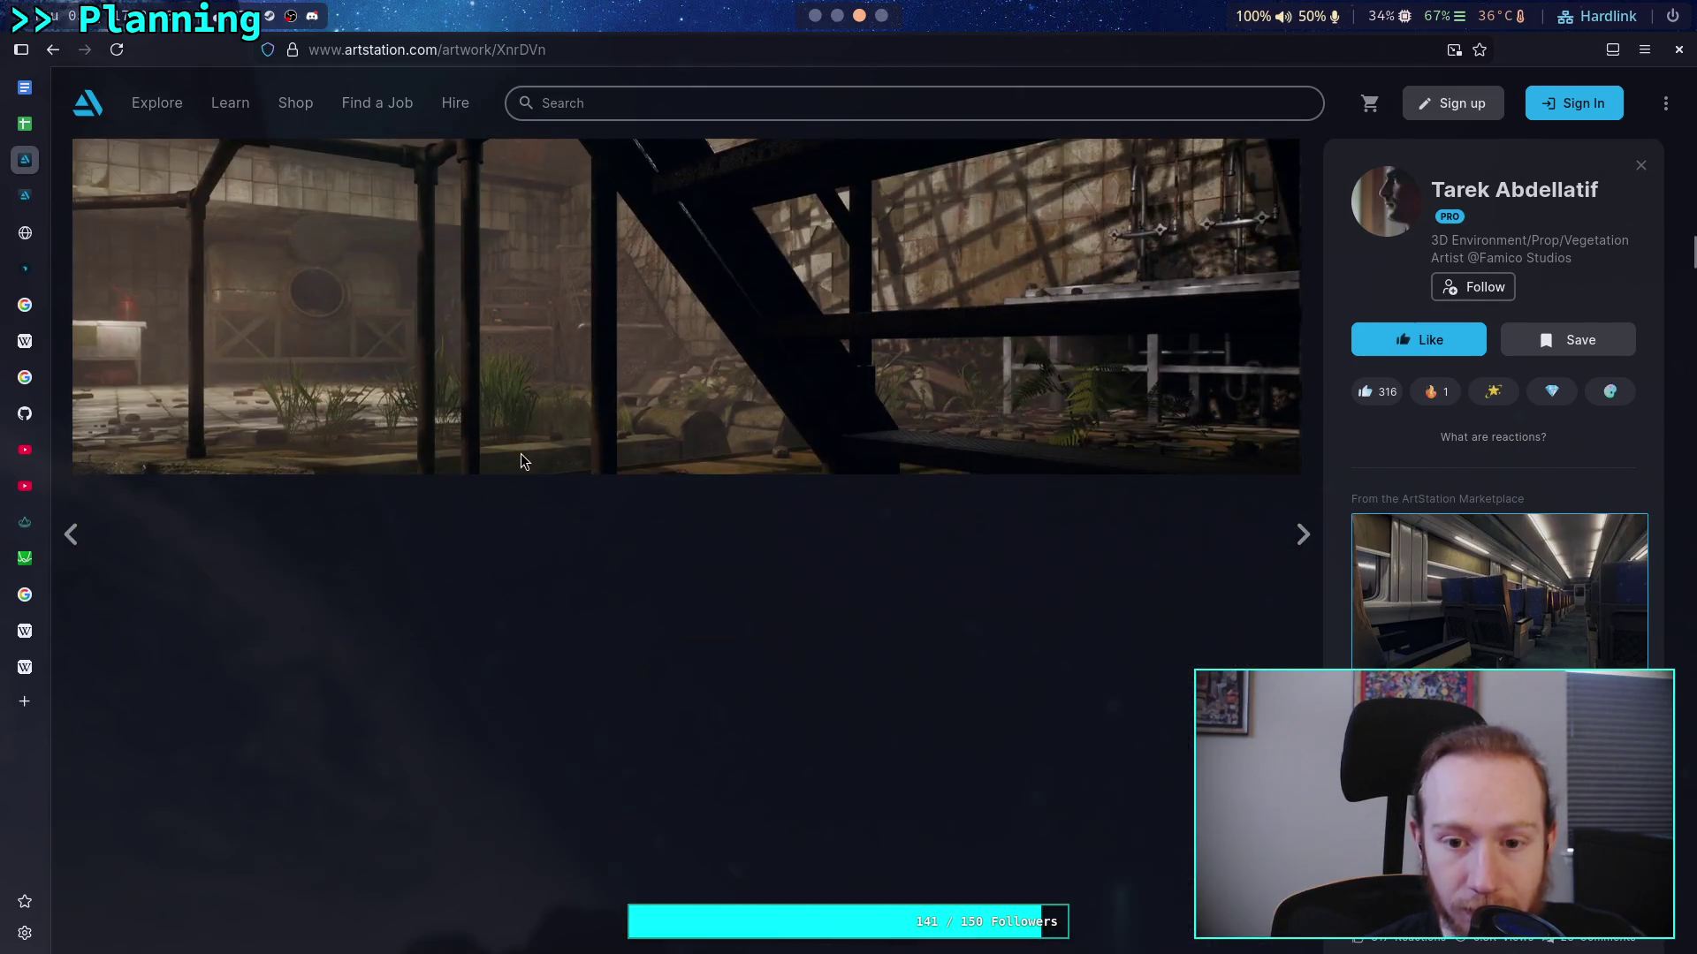
{"action": "scroll", "coordinate": [521, 454], "scroll_direction": "down", "scroll_amount": 5}
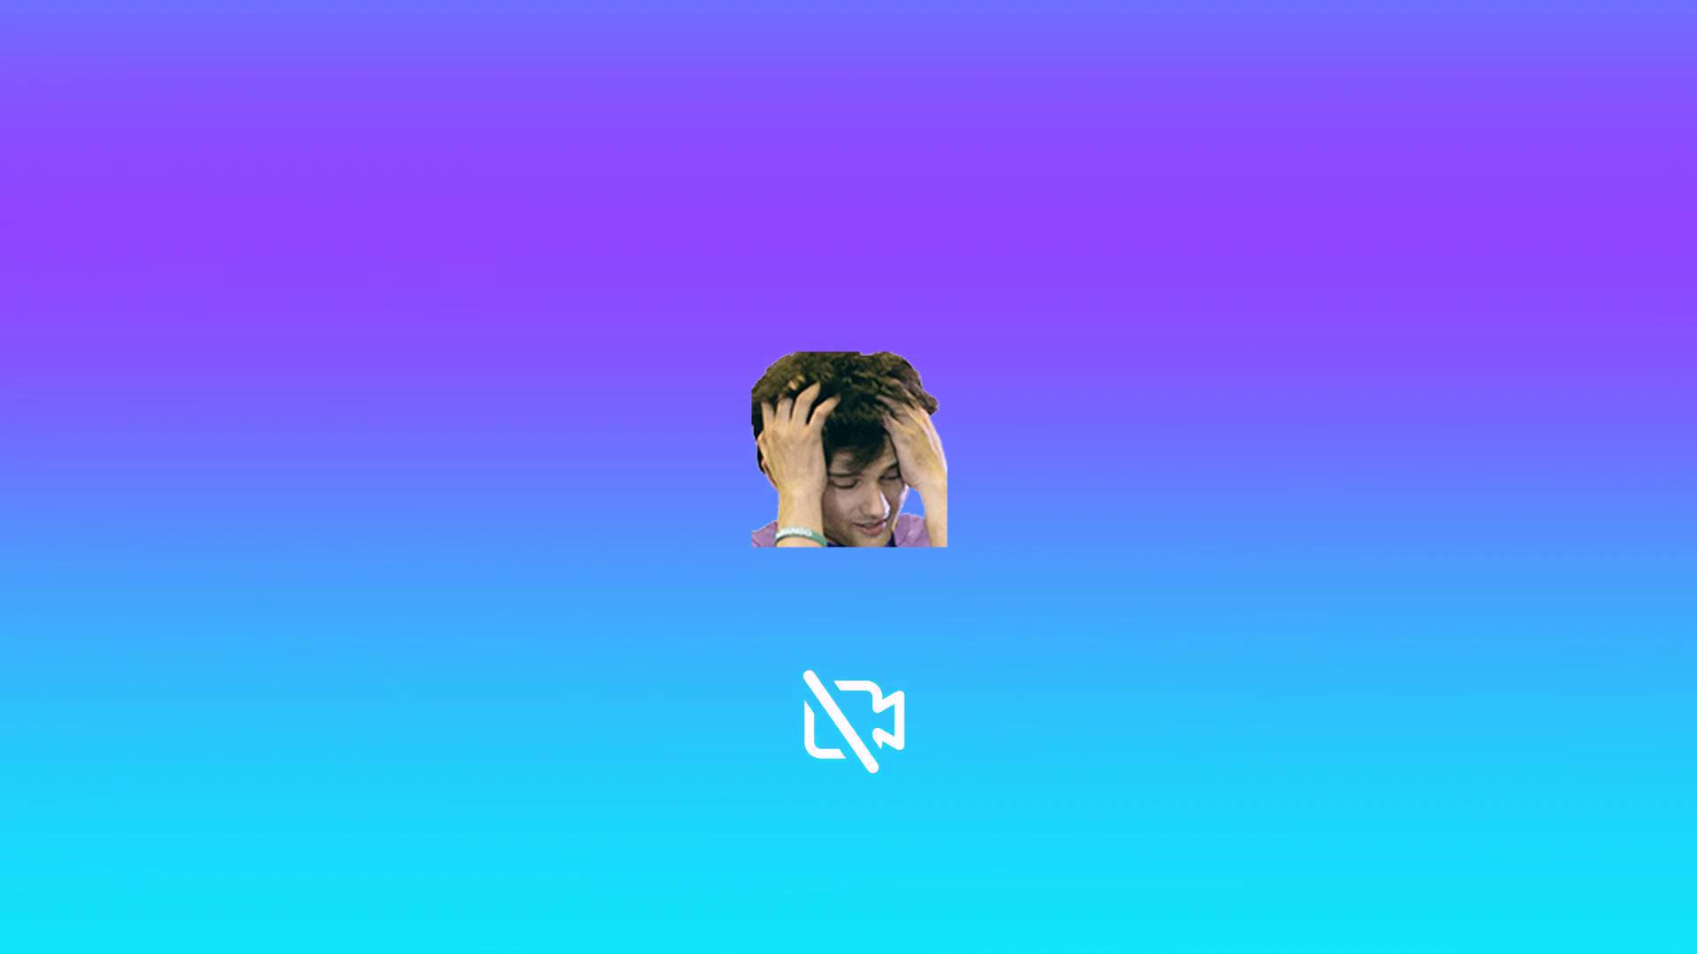